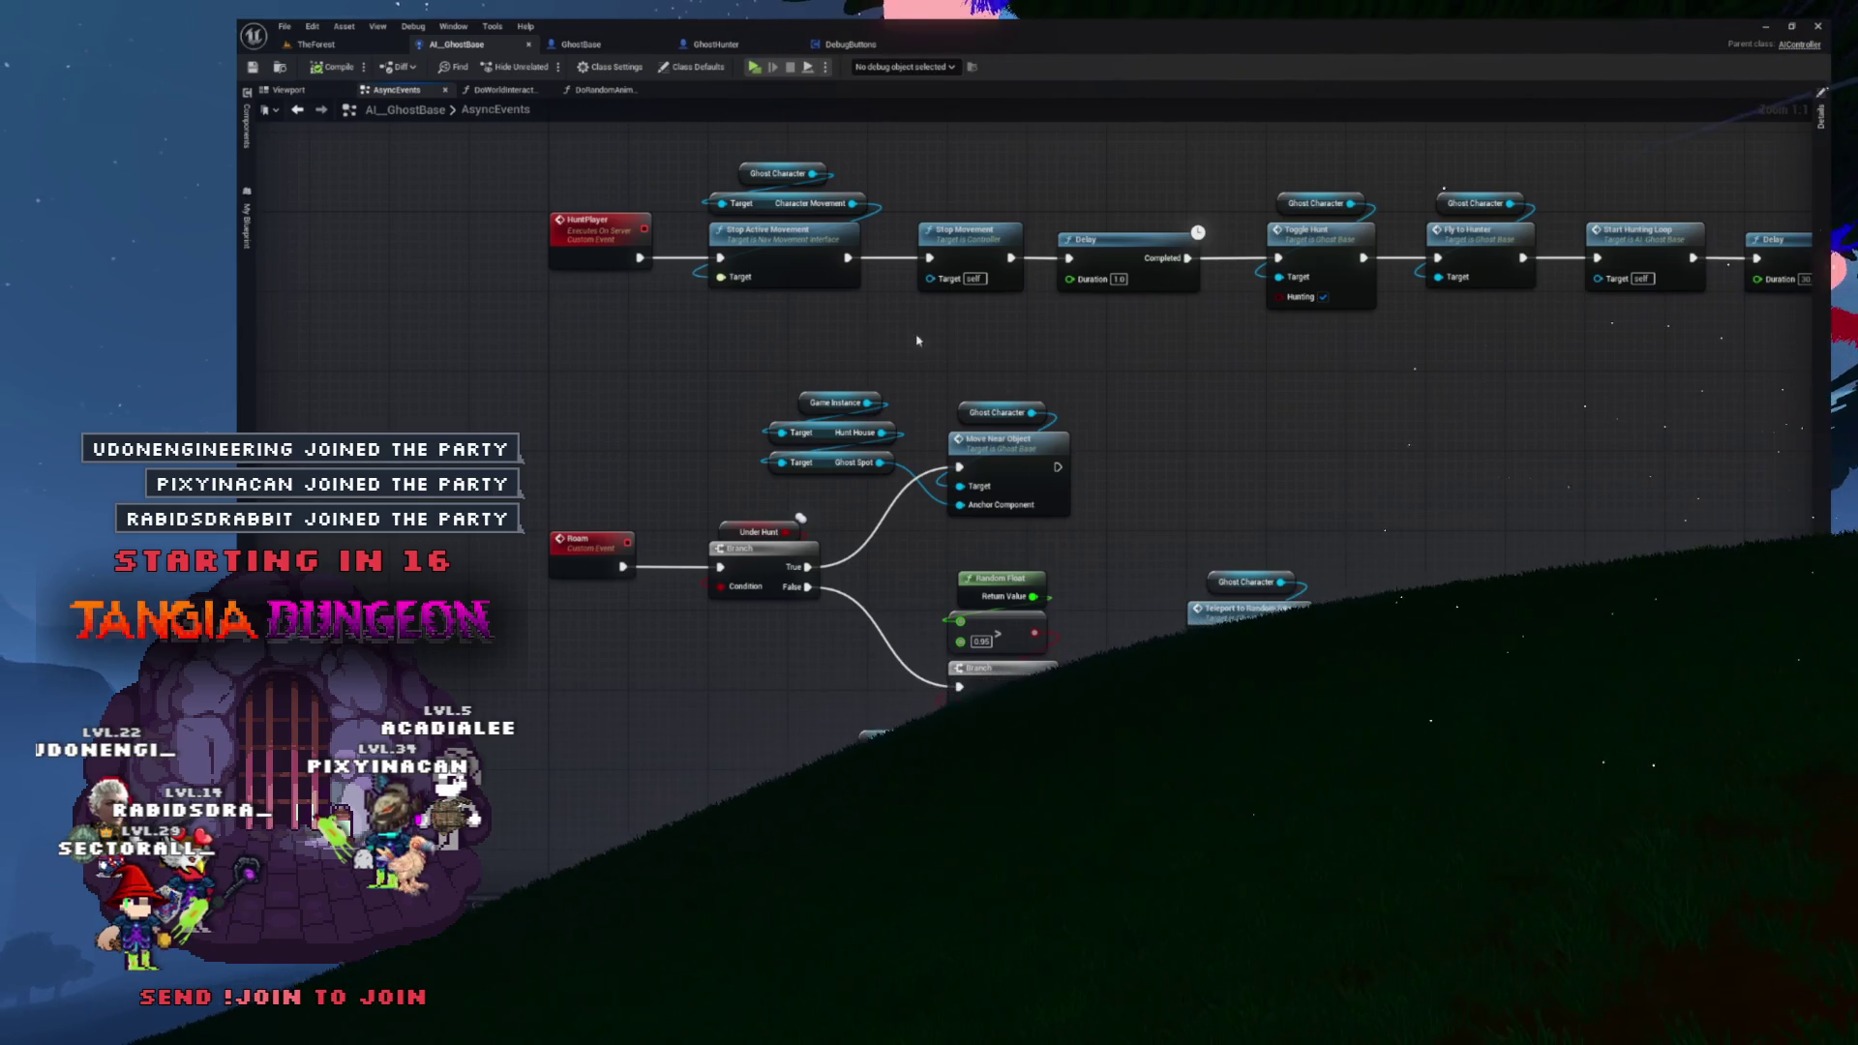
- From the DebugButtons key 2 event, open AI_GhostBase's Do Random Animation function graph
{"action": "left_click_drag", "start_coordinate": [1241, 409], "coordinate": [1207, 408]}
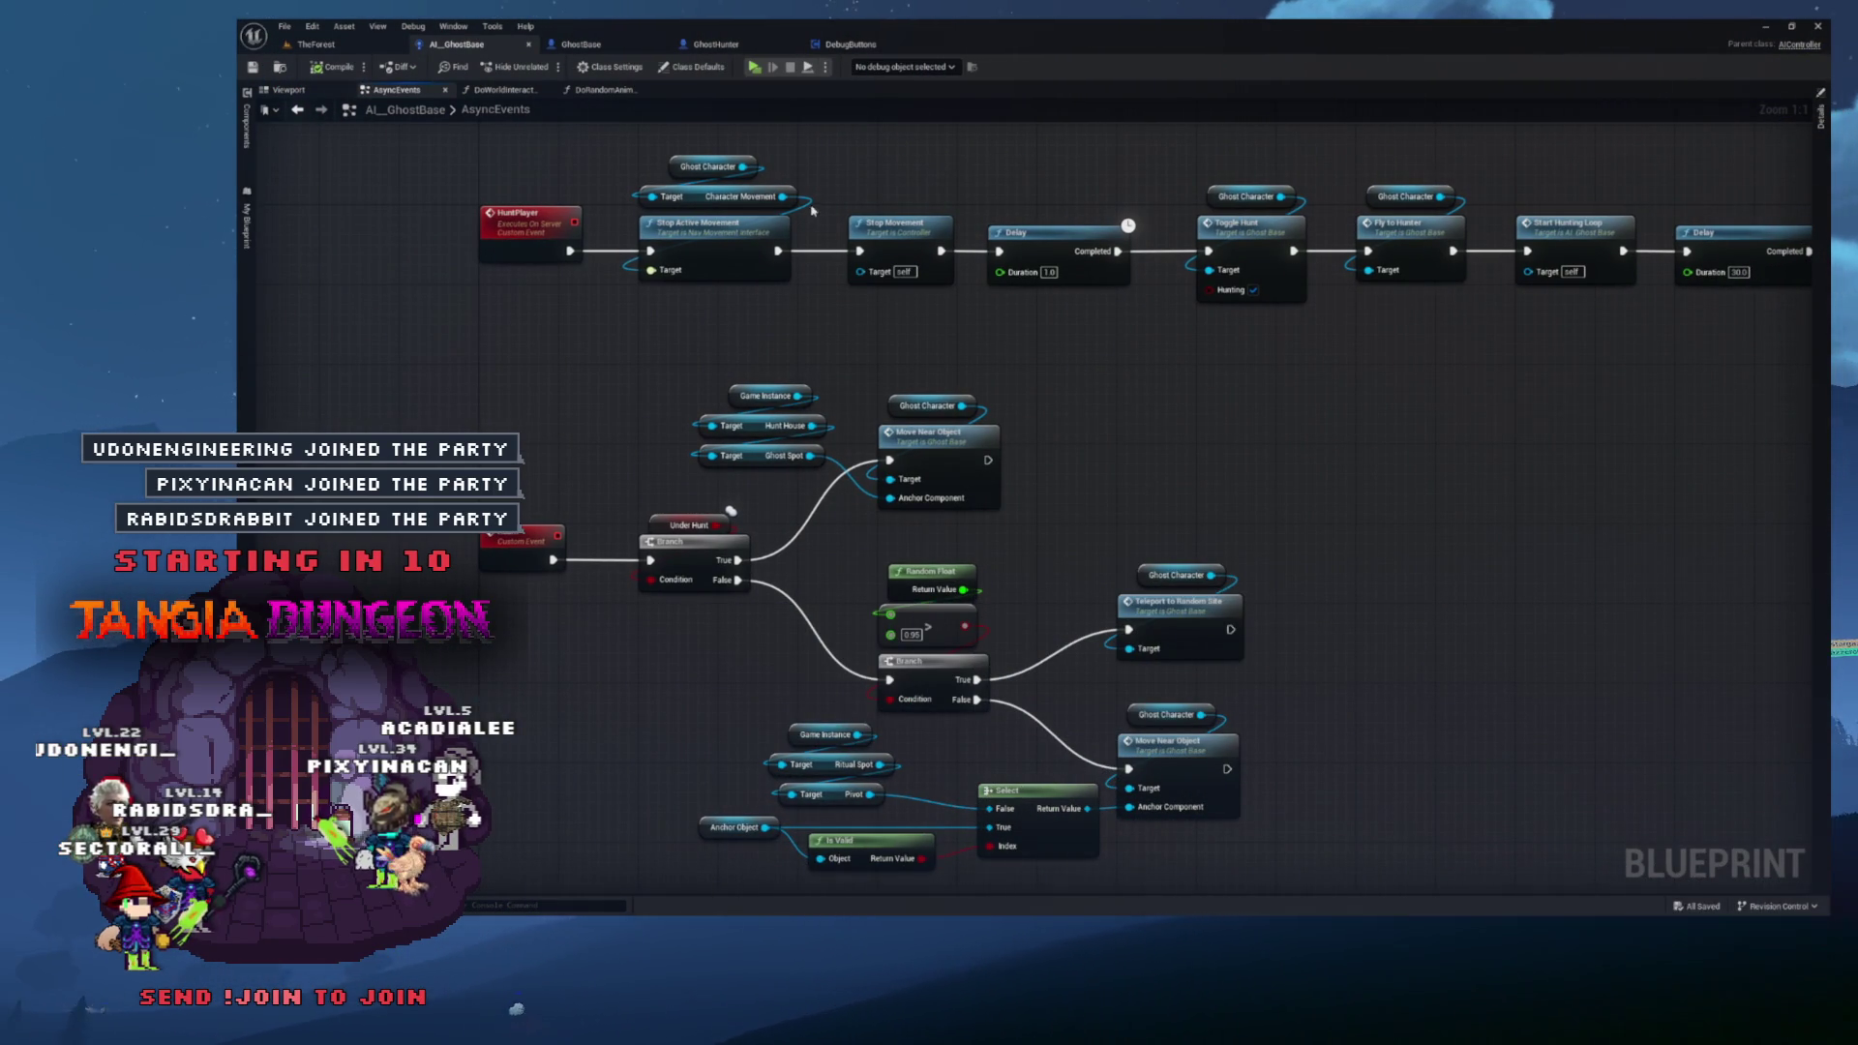
{"action": "left_click", "coordinate": [864, 46]}
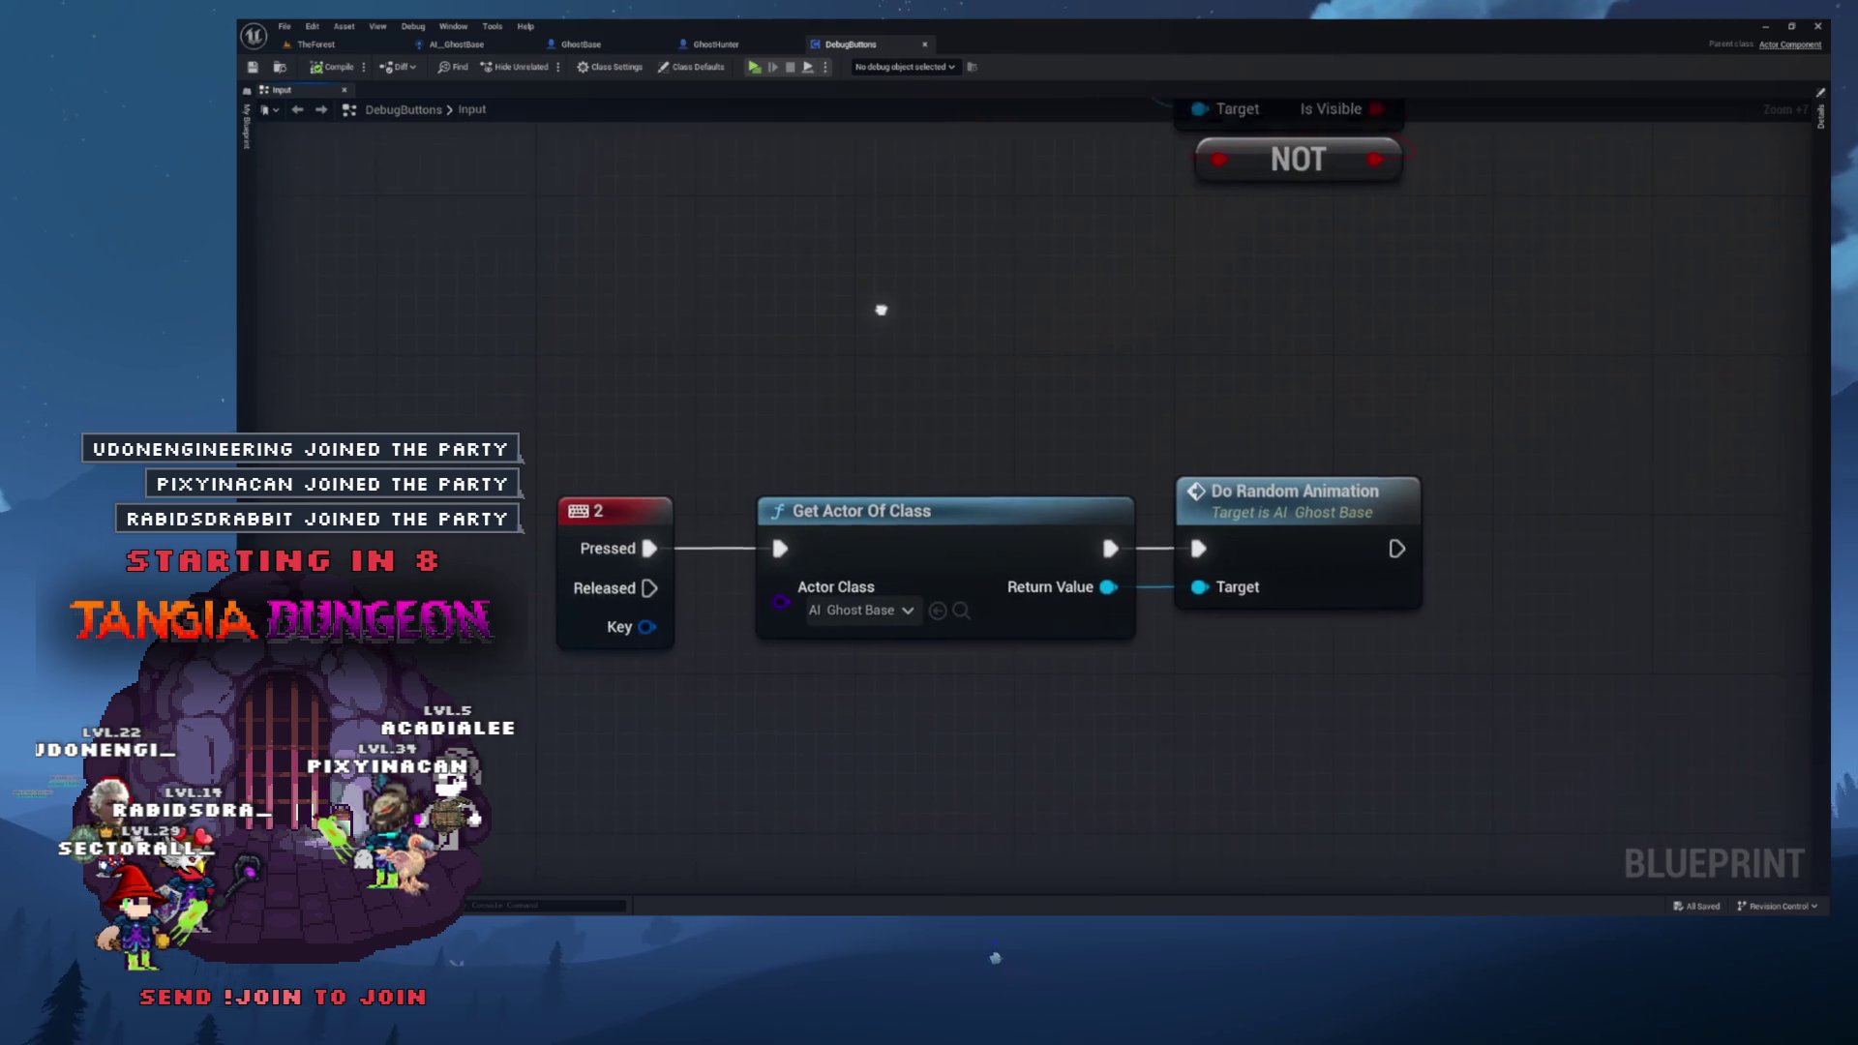
{"action": "left_click_drag", "start_coordinate": [601, 380], "coordinate": [1127, 579]}
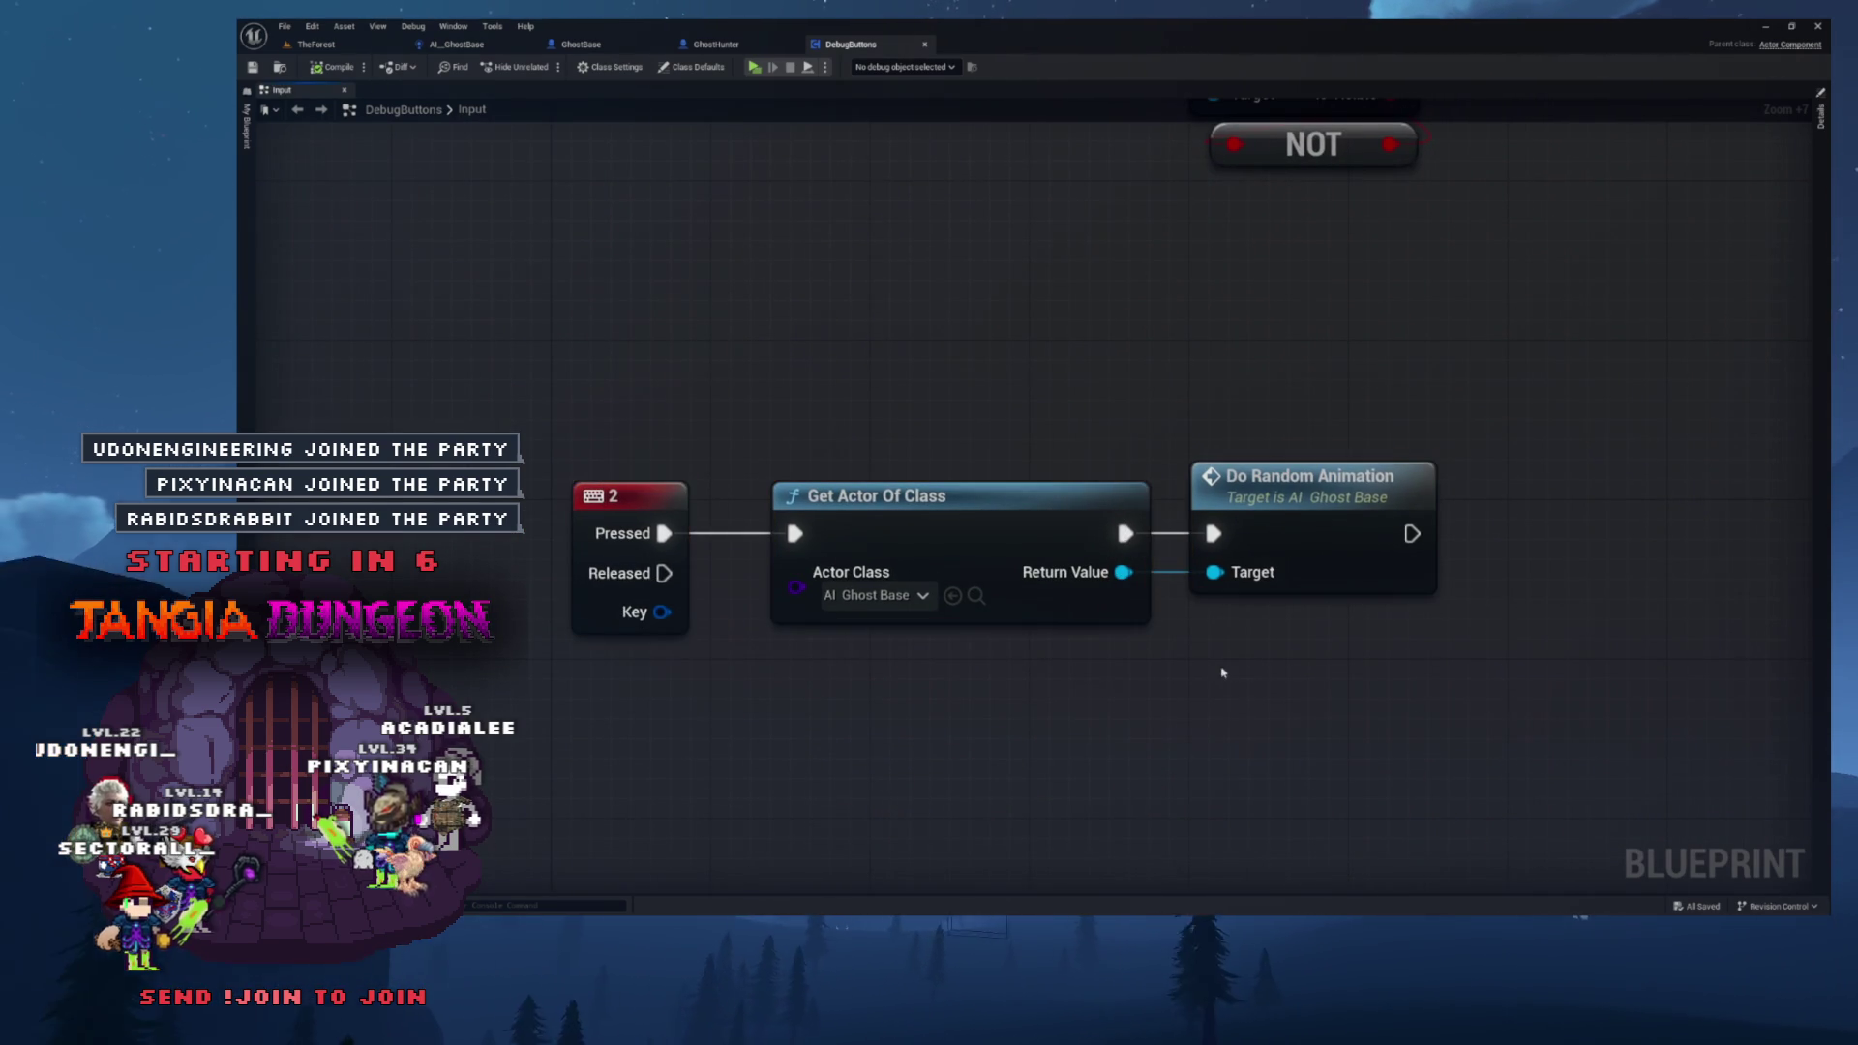
{"action": "double_click", "coordinate": [1340, 500]}
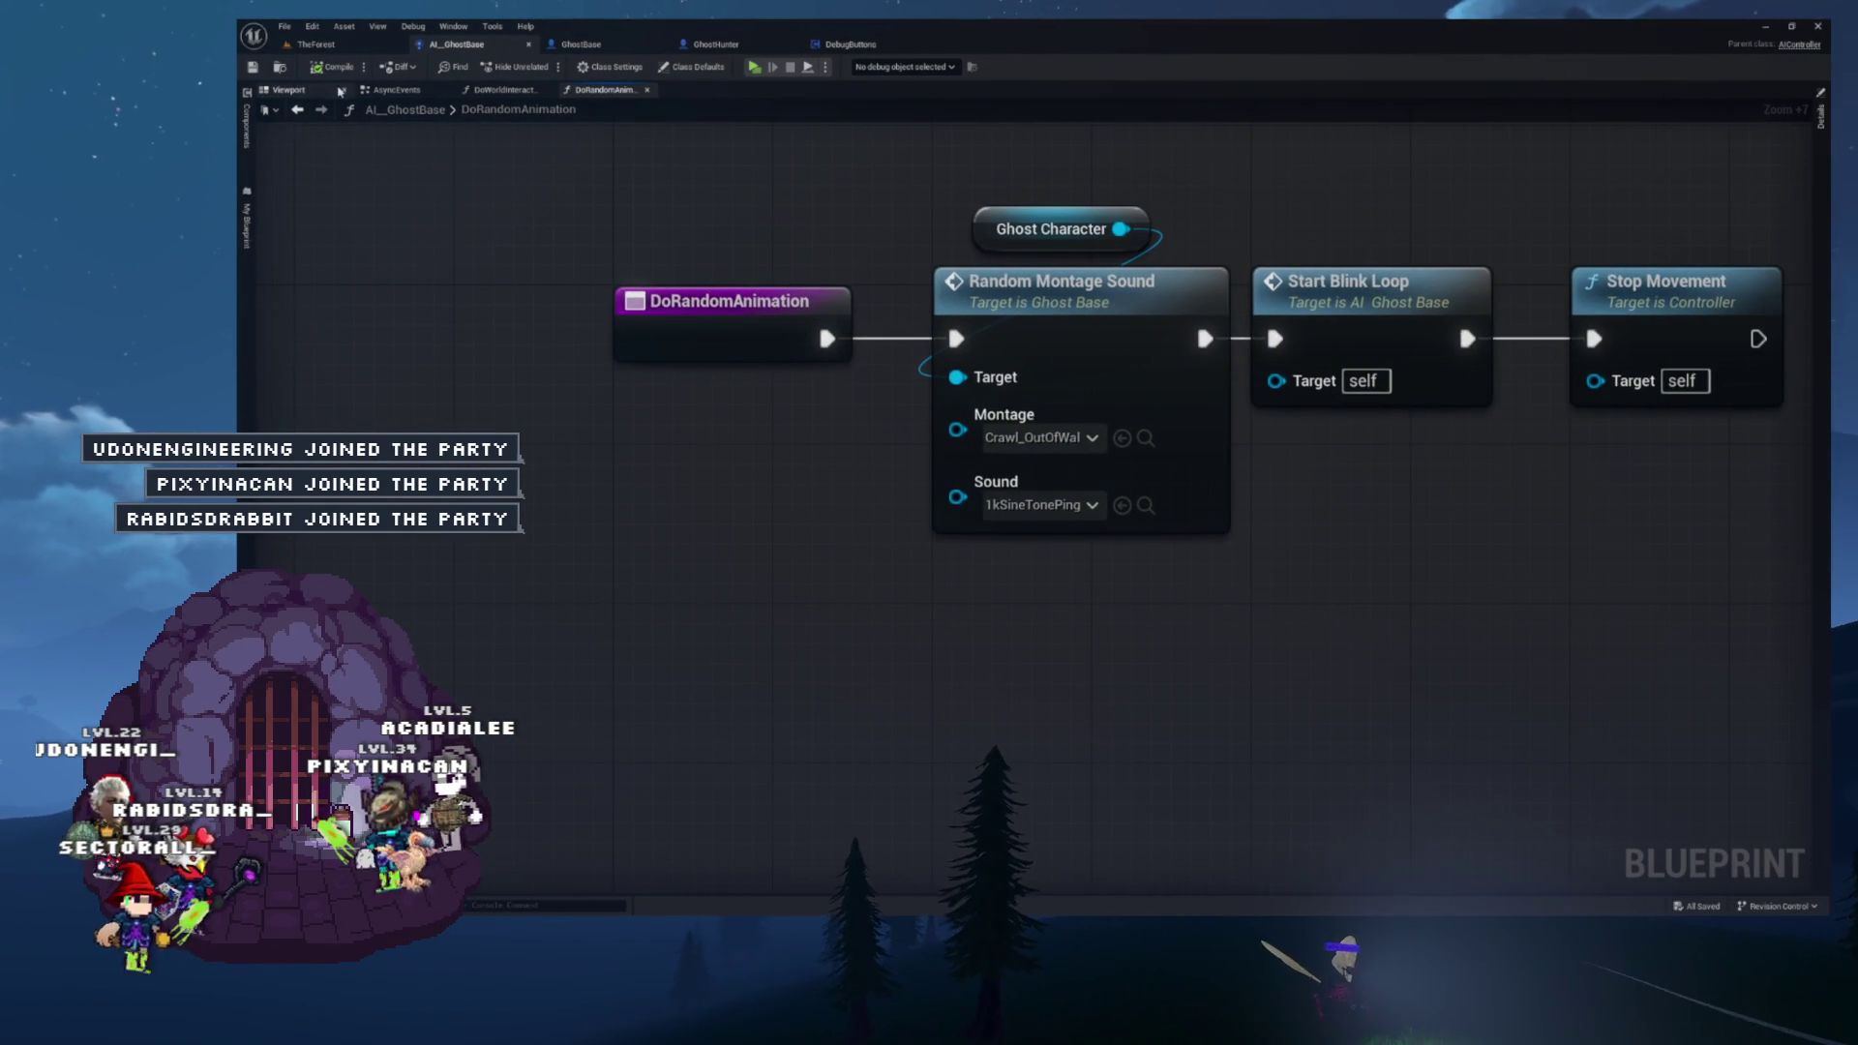
{"action": "left_click", "coordinate": [289, 74]}
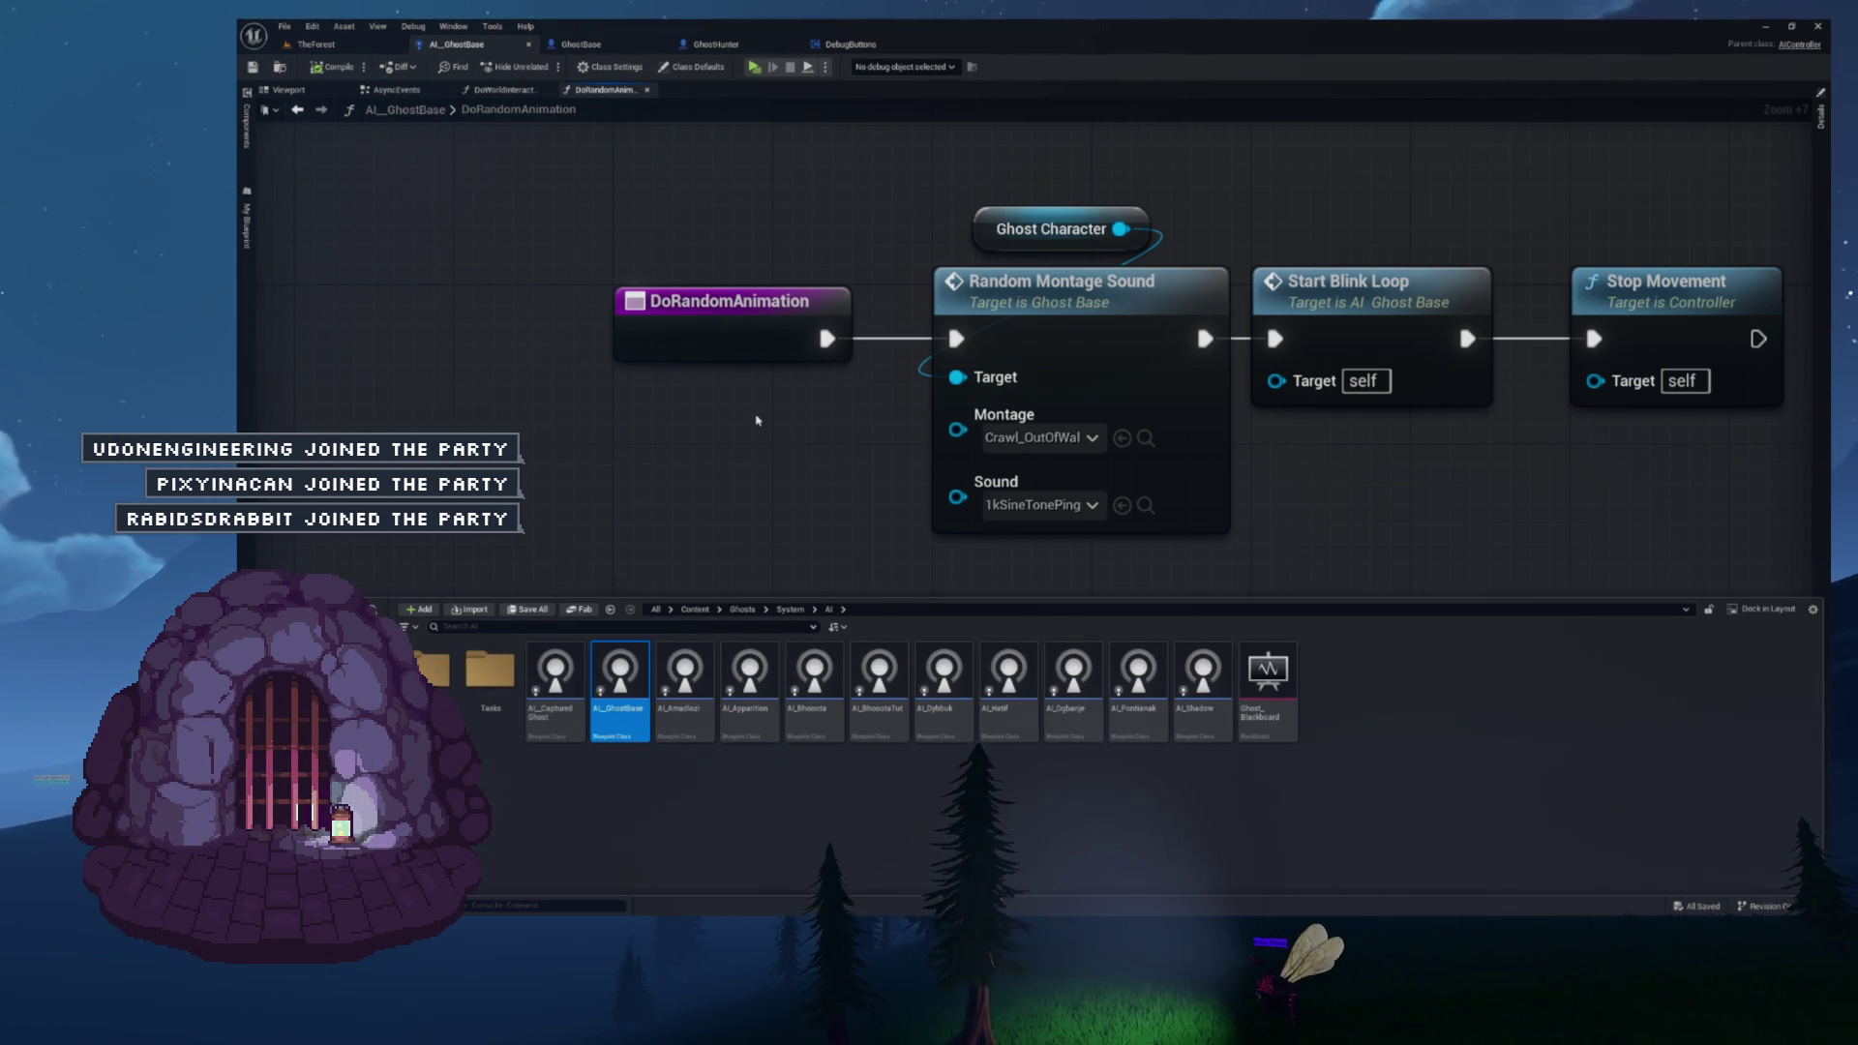
{"action": "left_click_drag", "start_coordinate": [909, 439], "coordinate": [983, 411]}
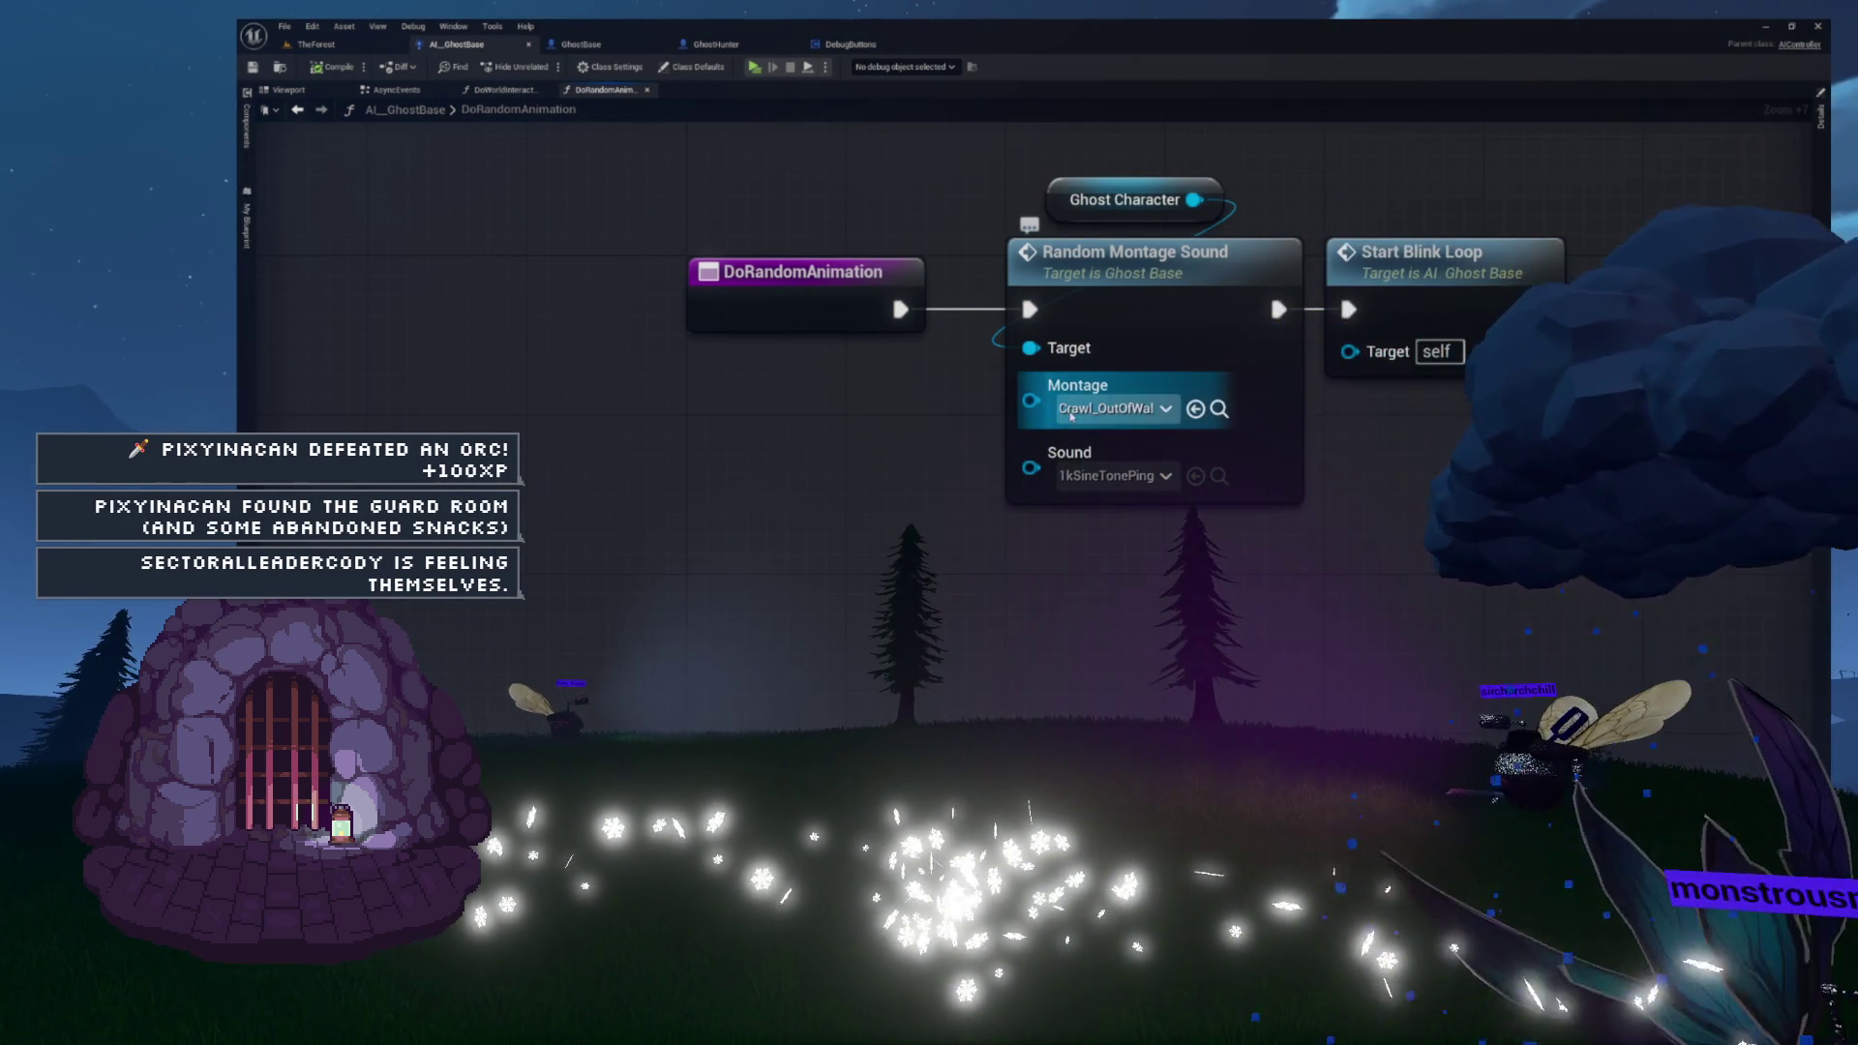
{"action": "left_click_drag", "start_coordinate": [888, 424], "coordinate": [992, 419]}
- Drive Random Montage Sound's Montage from a Random Array Item promoted to a Random Anims array variable
{"action": "left_click", "coordinate": [1138, 416]}
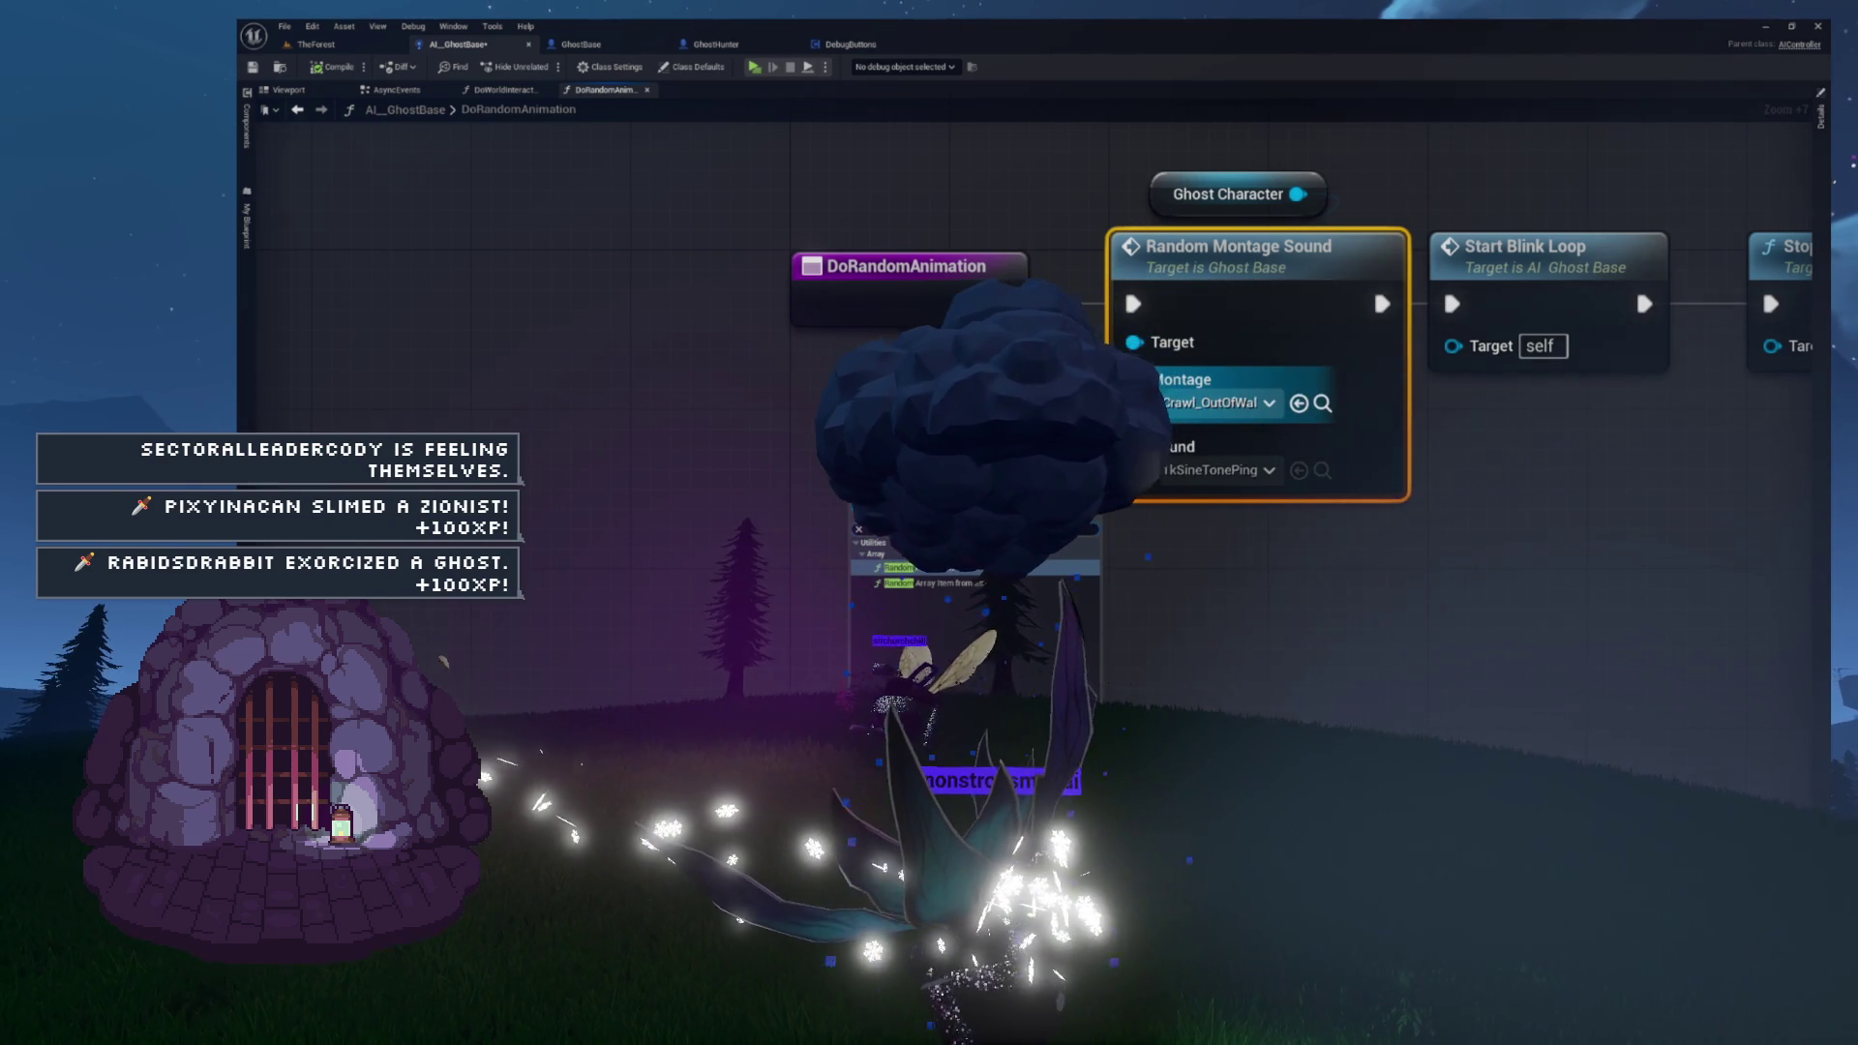
{"action": "left_click", "coordinate": [947, 577]}
{"action": "left_click_drag", "start_coordinate": [870, 436], "coordinate": [987, 429]}
{"action": "left_click_drag", "start_coordinate": [1250, 372], "coordinate": [782, 443]}
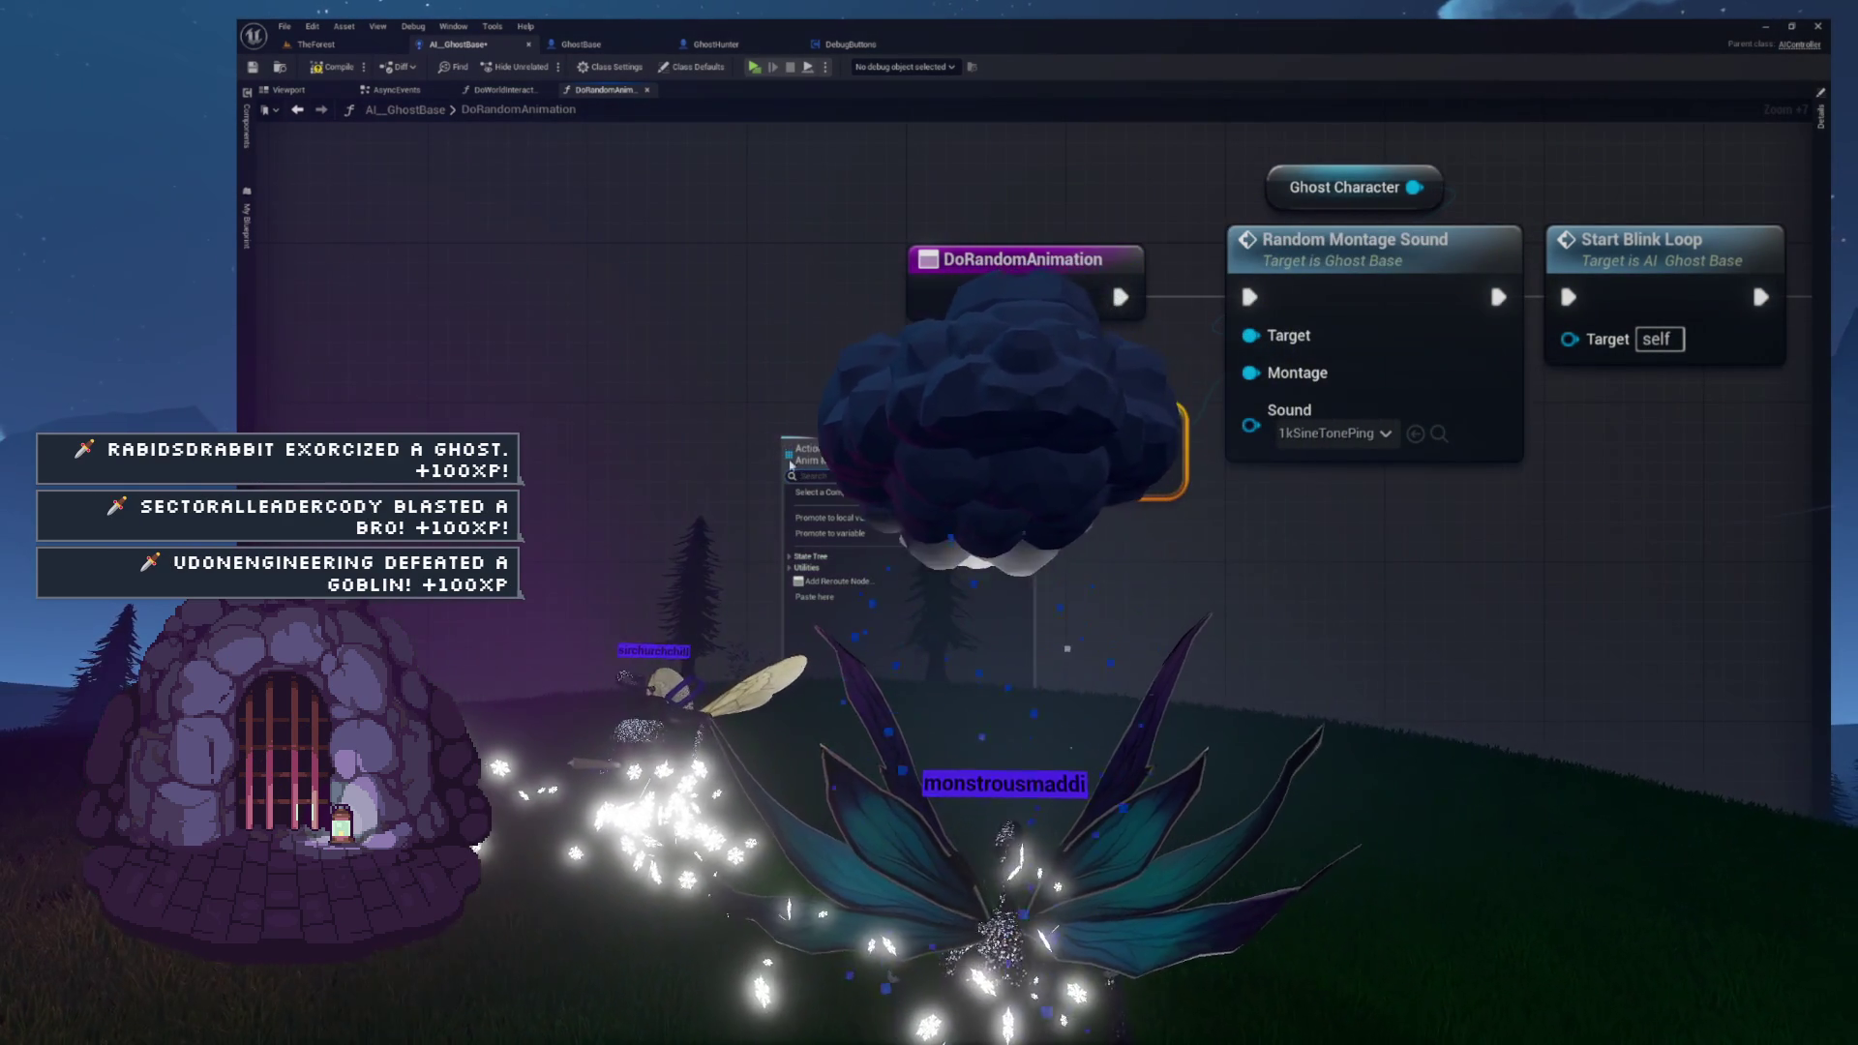
{"action": "left_click", "coordinate": [831, 537]}
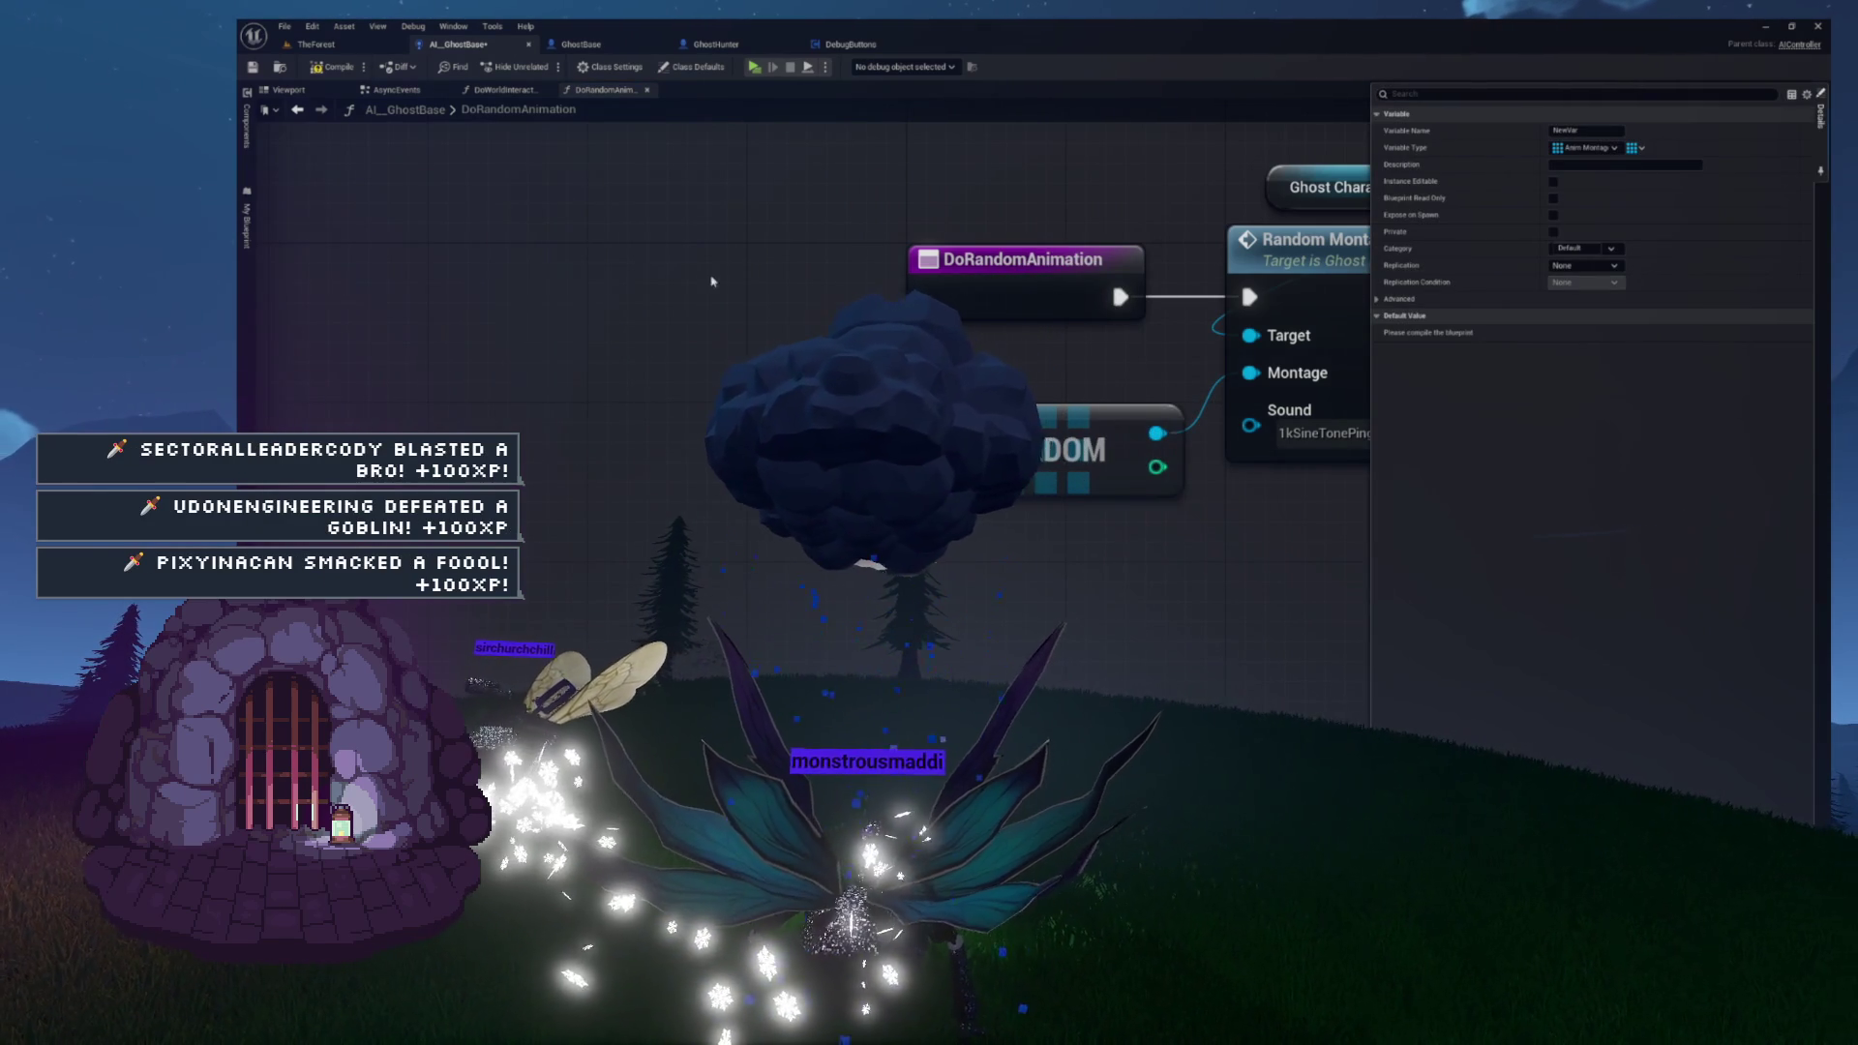
{"action": "left_click", "coordinate": [246, 274]}
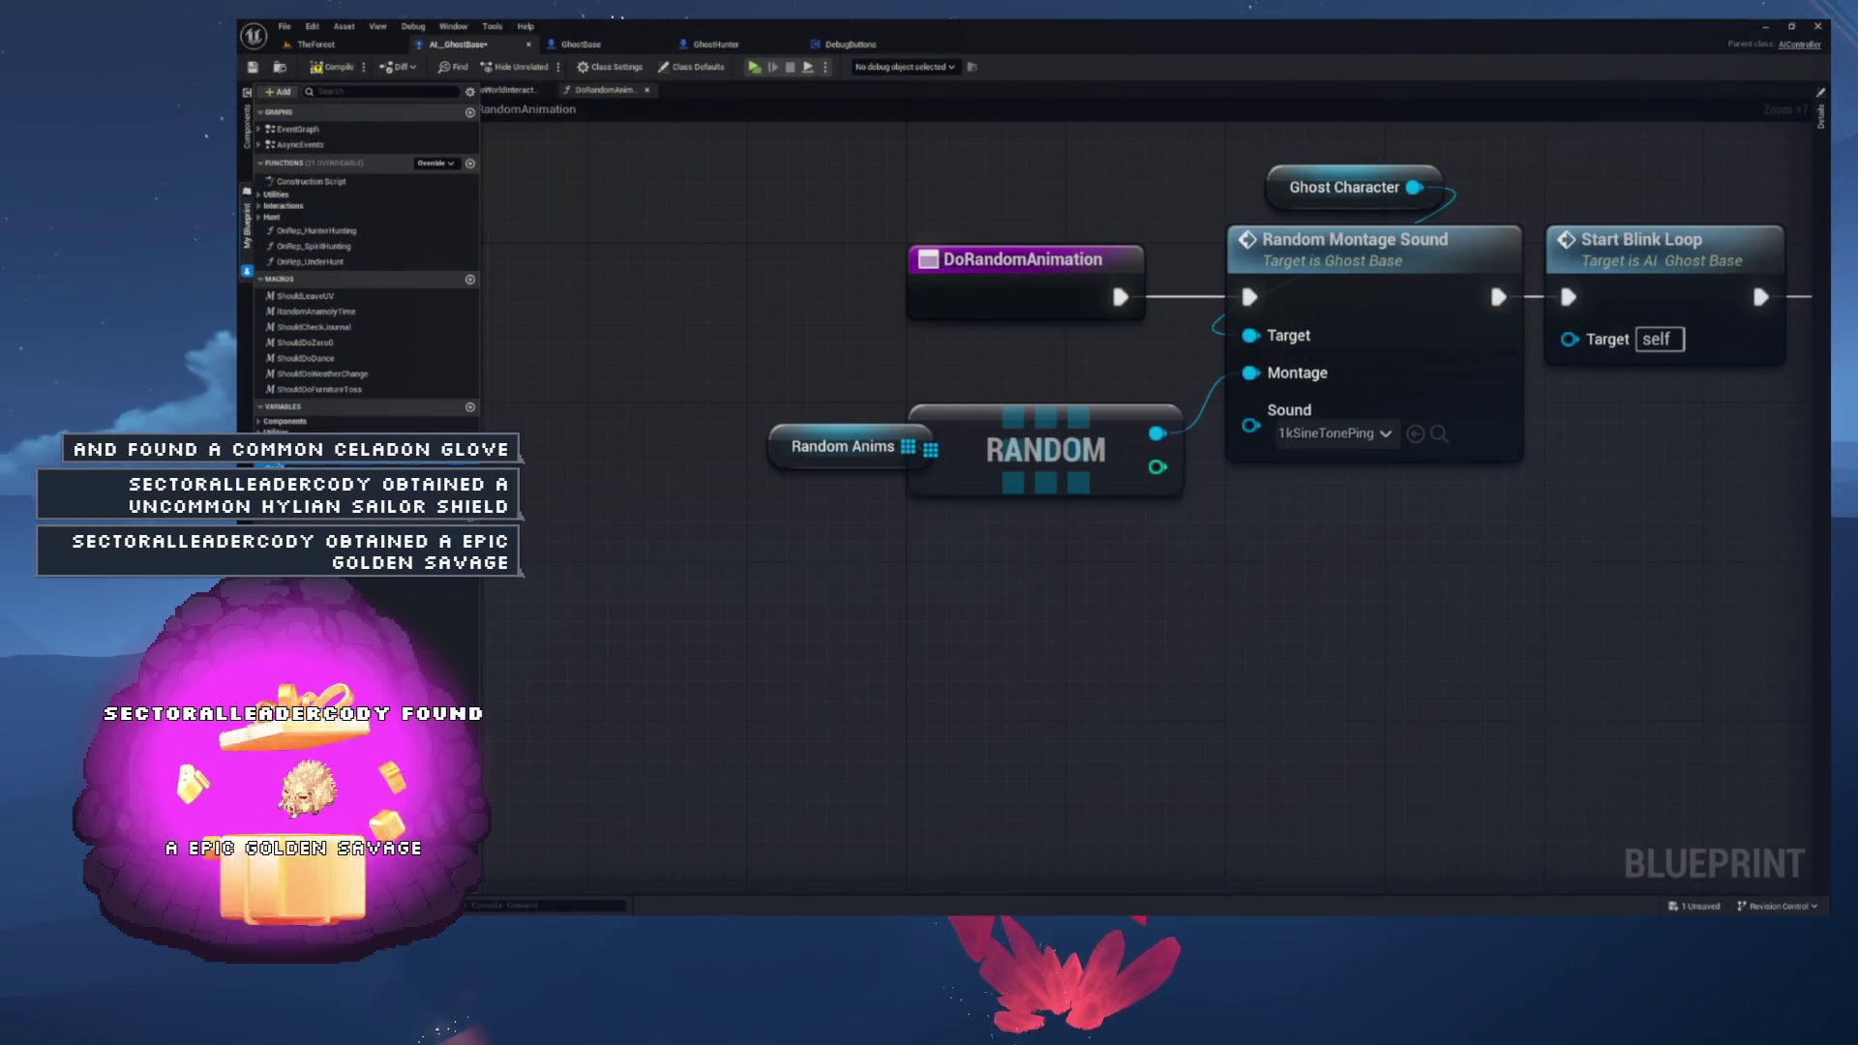
- Expand the Ghost Settings variable category and save the blueprint
{"action": "scroll", "coordinate": [258, 409], "scroll_direction": "down", "scroll_amount": 1}
{"action": "left_click", "coordinate": [258, 403]}
{"action": "scroll", "coordinate": [282, 365], "scroll_direction": "up", "scroll_amount": 1}
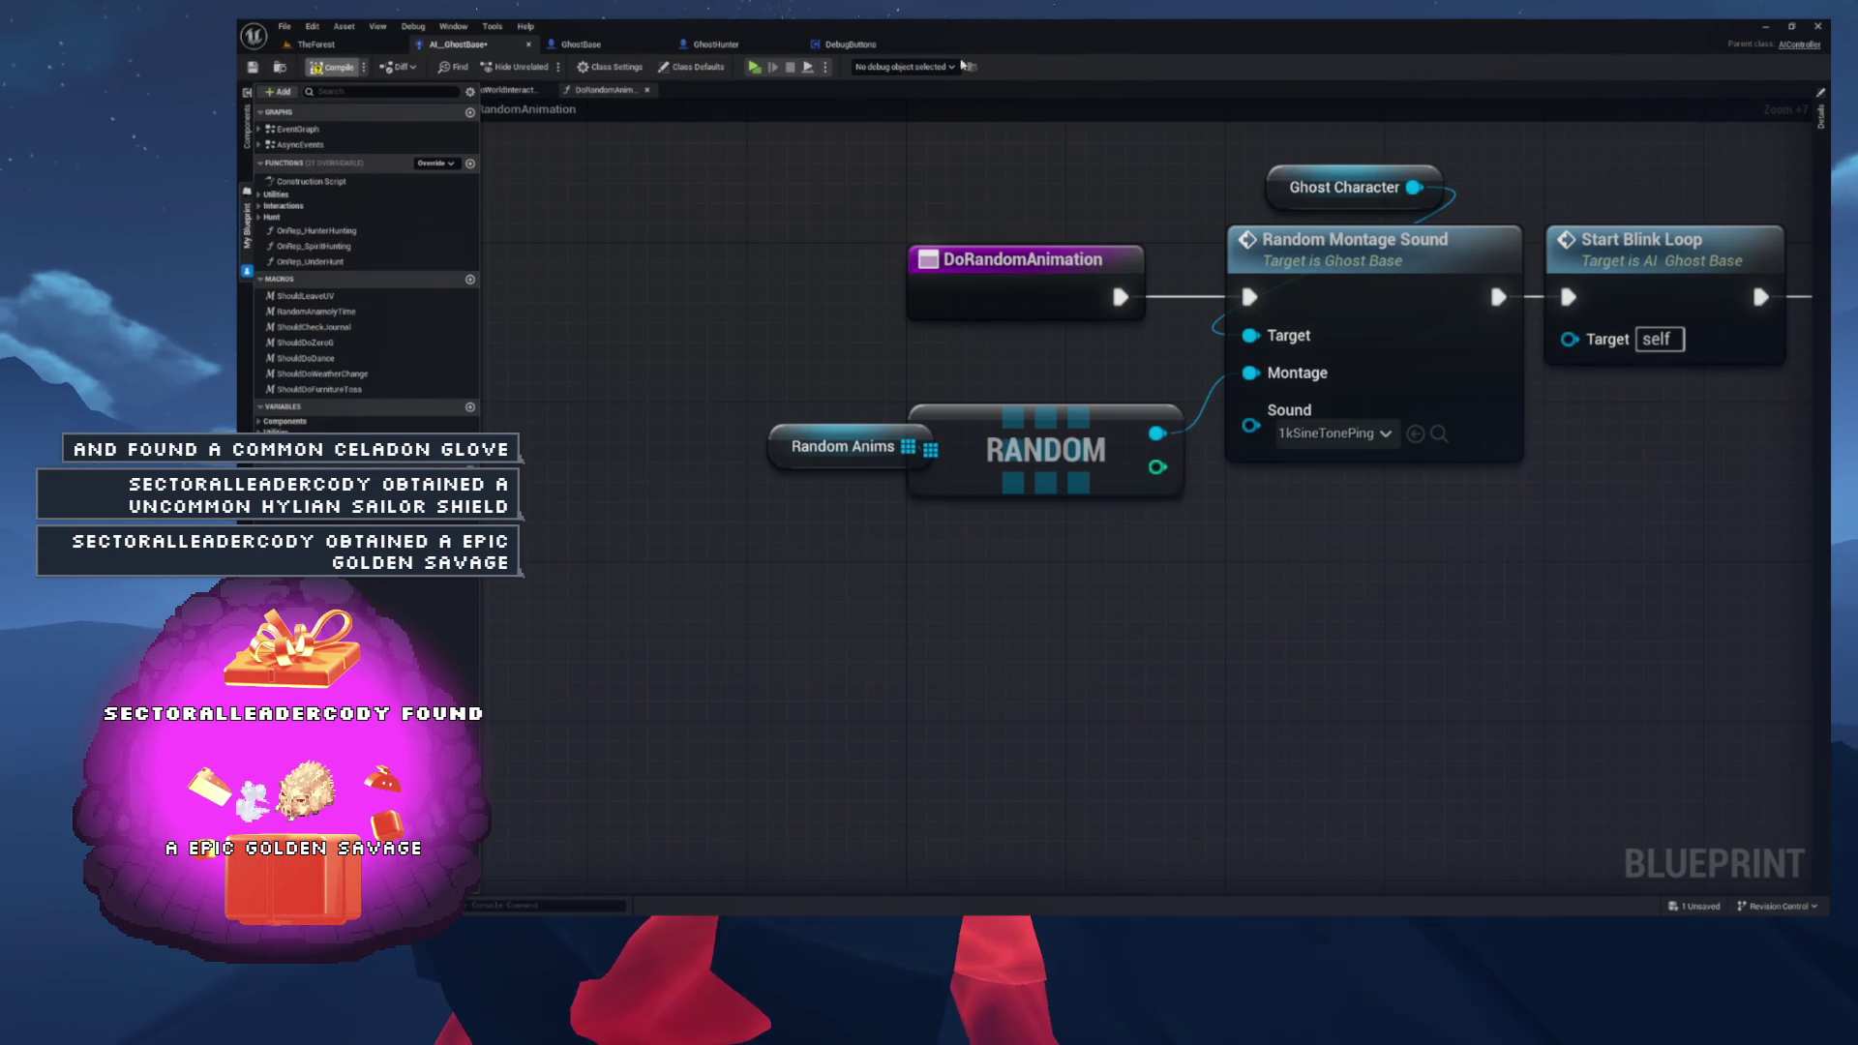
{"action": "key", "text": "ctrl+s"}
- Set Random Anims defaults to Crawl_OutOfFloor, Crawl_OutOfWall and Twitchidle_Mont
{"action": "left_click", "coordinate": [1821, 158]}
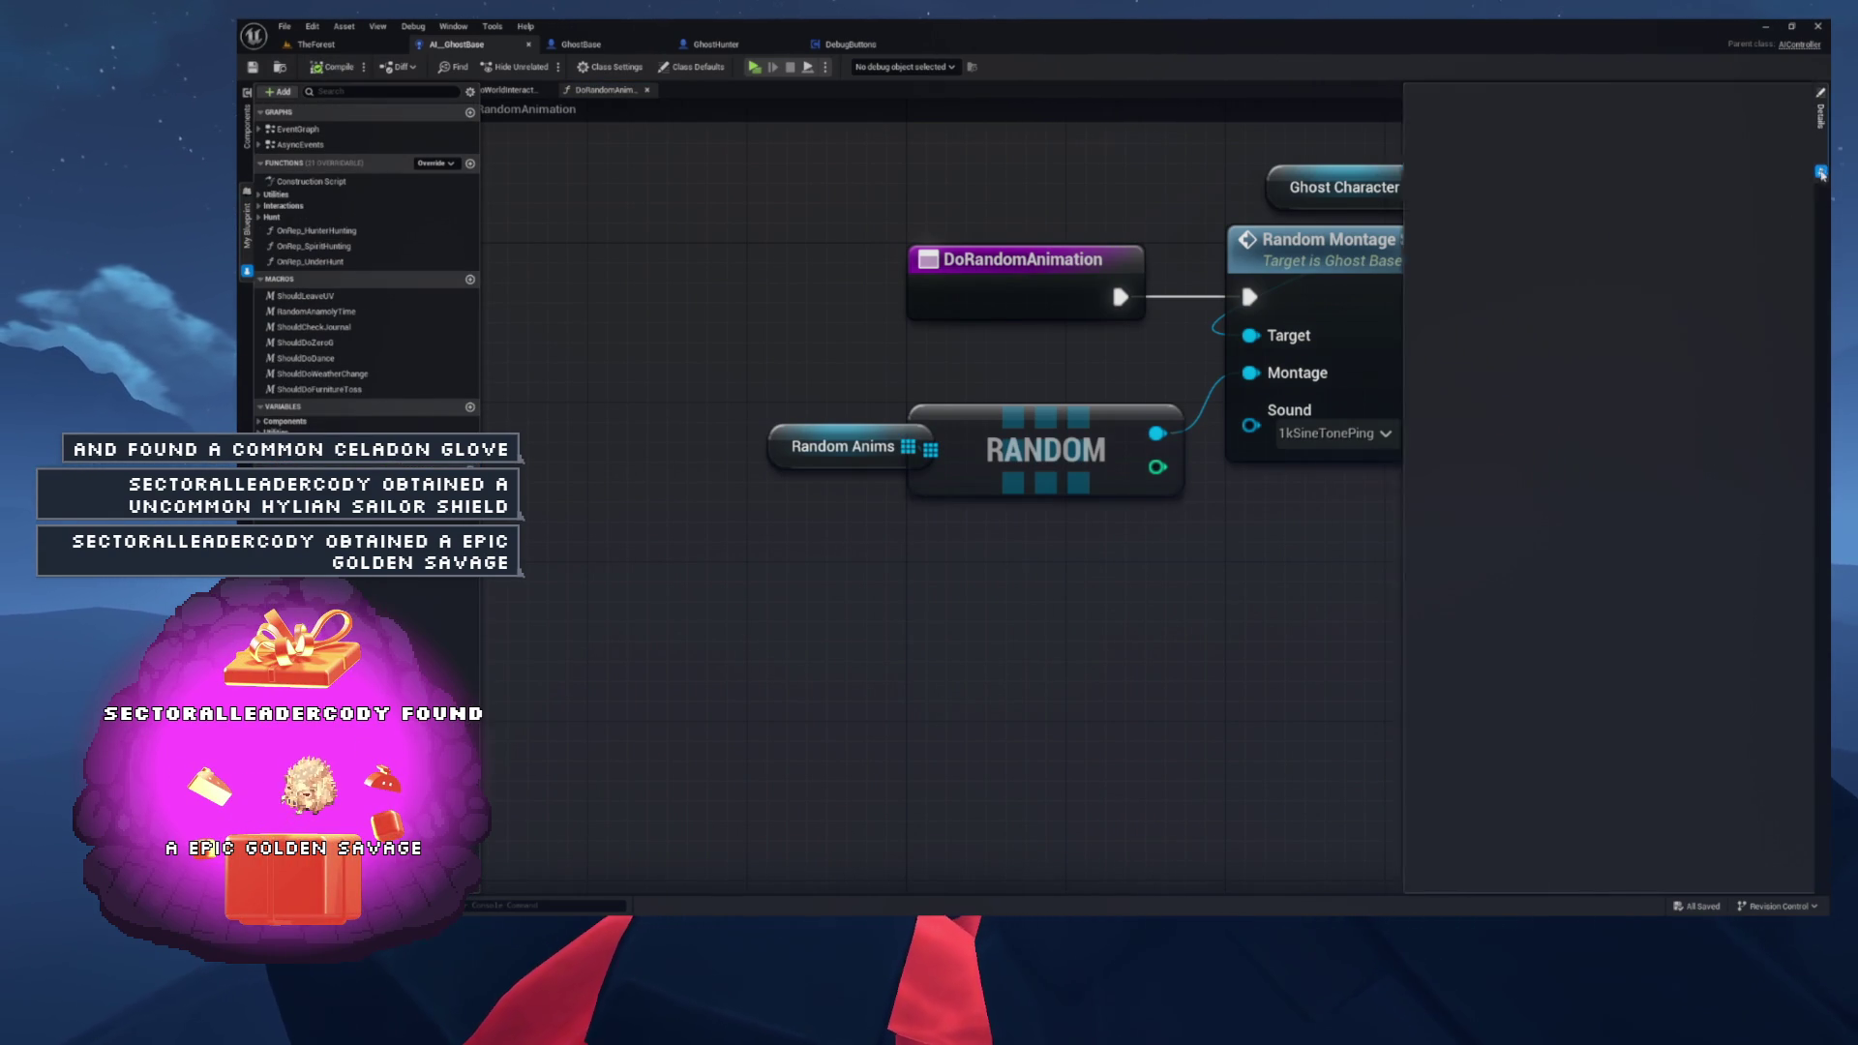
{"action": "left_click", "coordinate": [785, 445]}
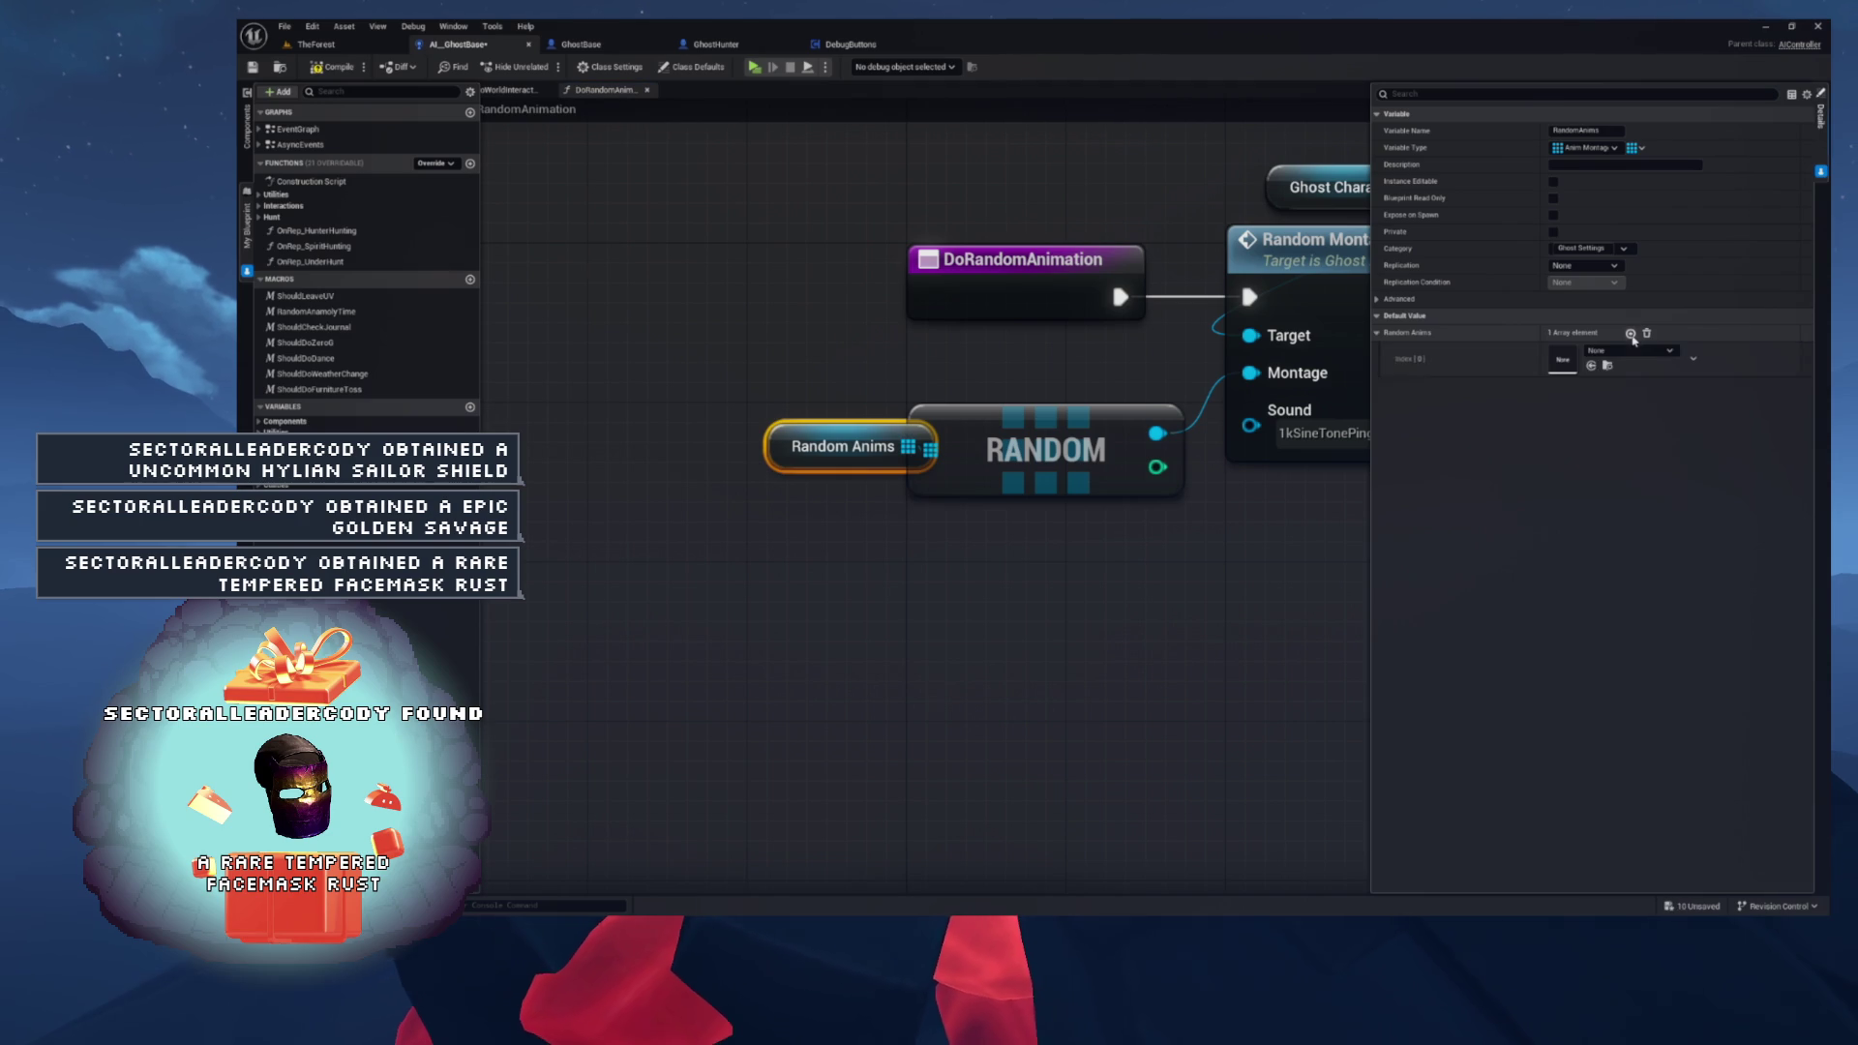
{"action": "left_click", "coordinate": [1628, 354]}
{"action": "left_click", "coordinate": [1675, 520]}
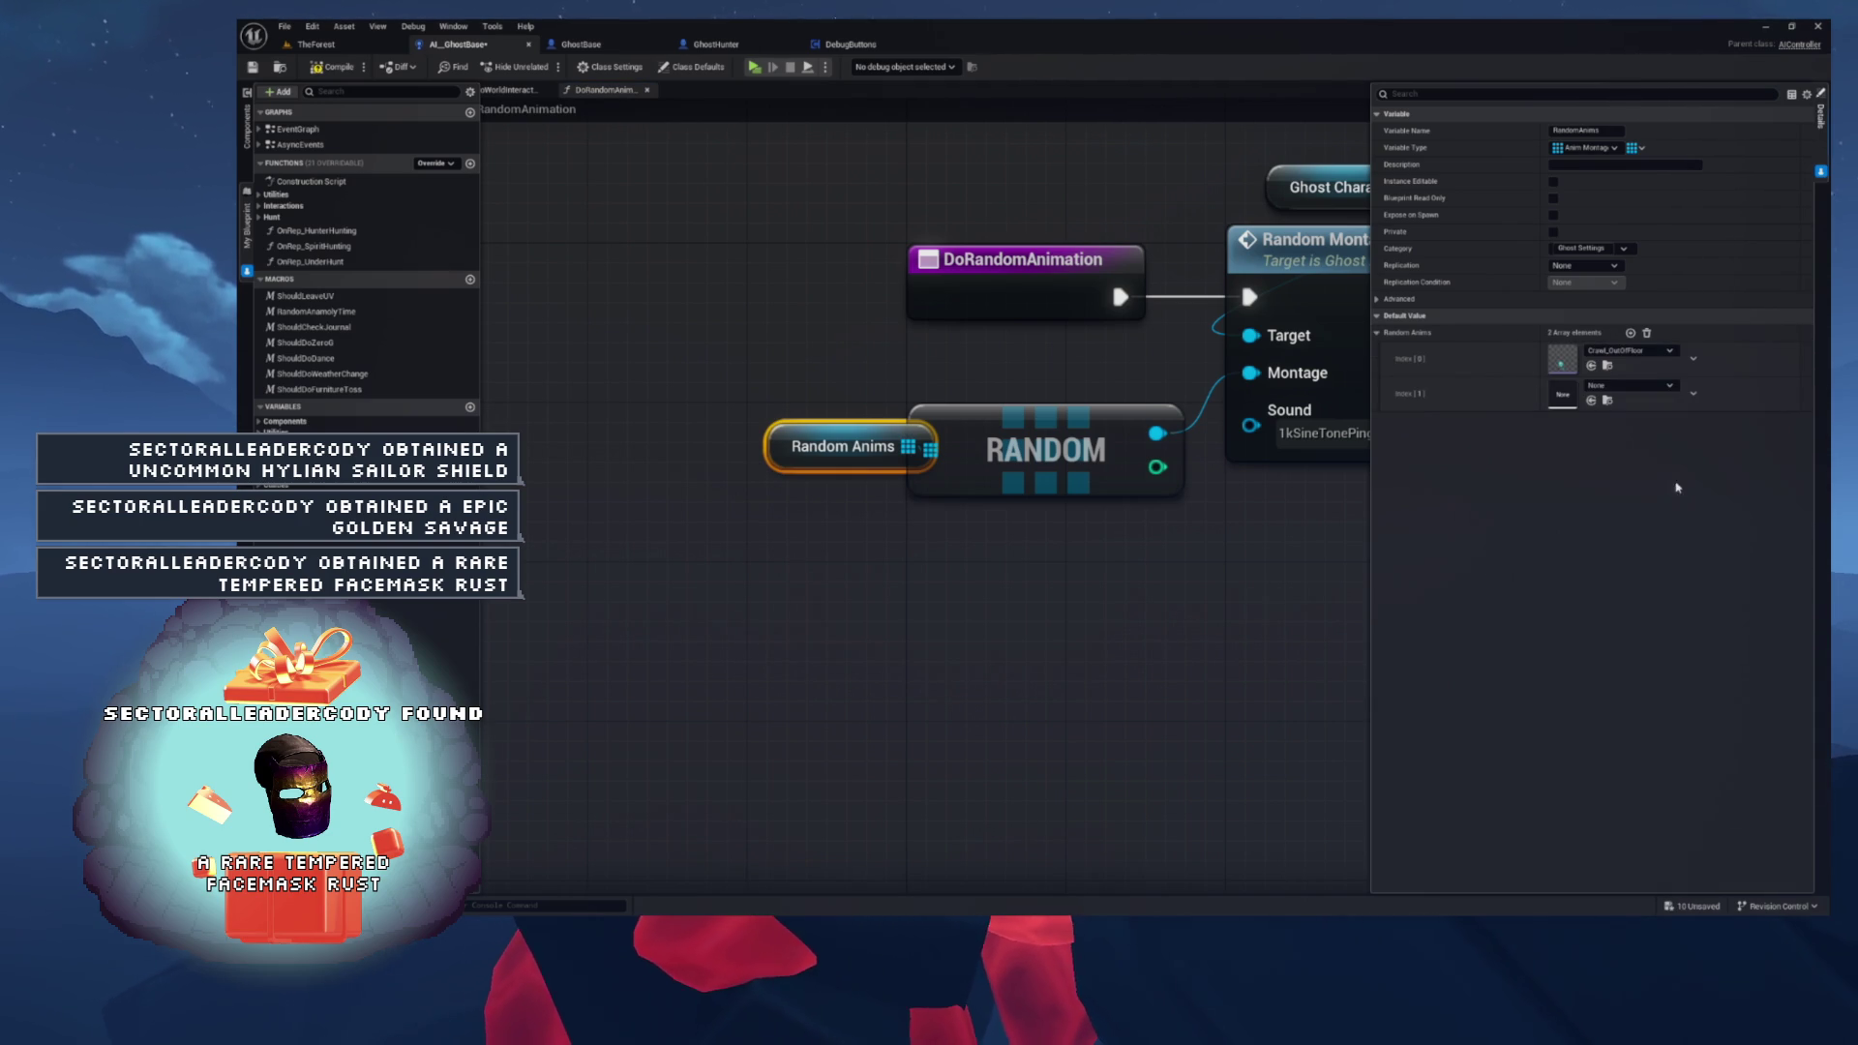
{"action": "left_click", "coordinate": [1629, 387]}
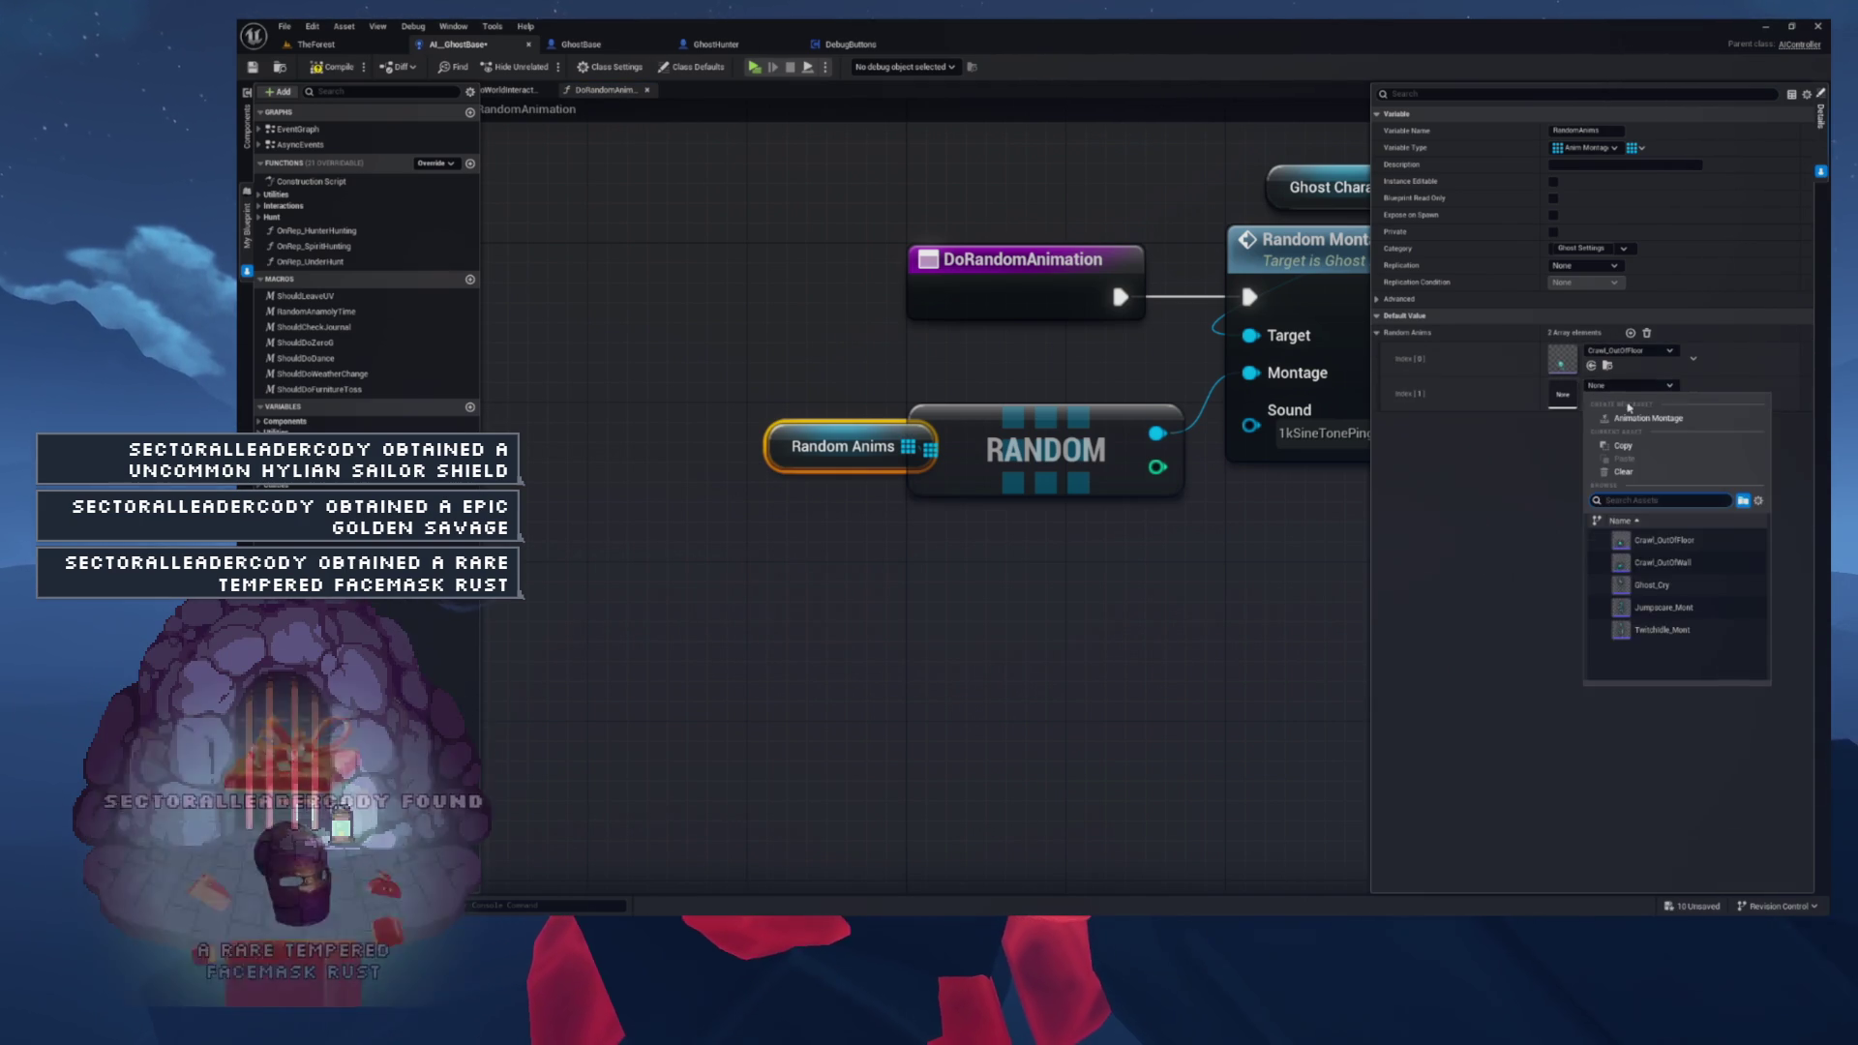
{"action": "left_click", "coordinate": [1674, 566]}
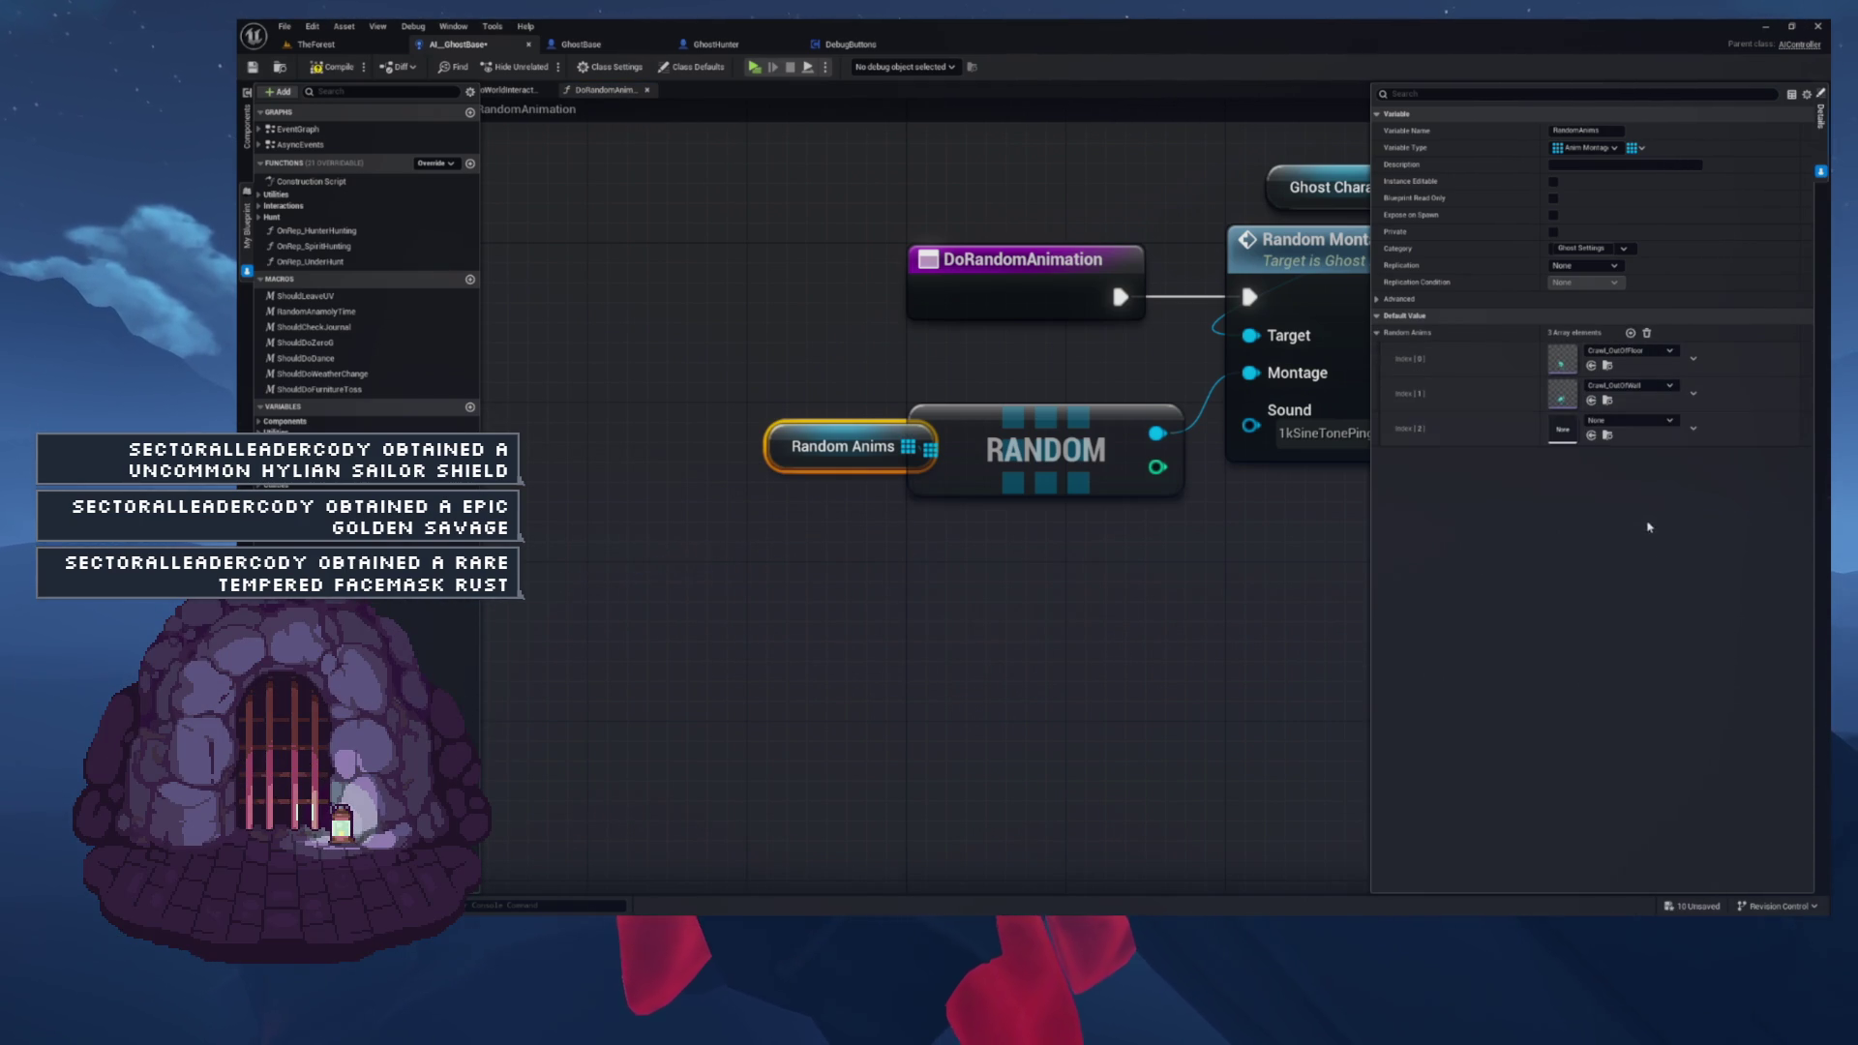
{"action": "left_click", "coordinate": [1647, 423]}
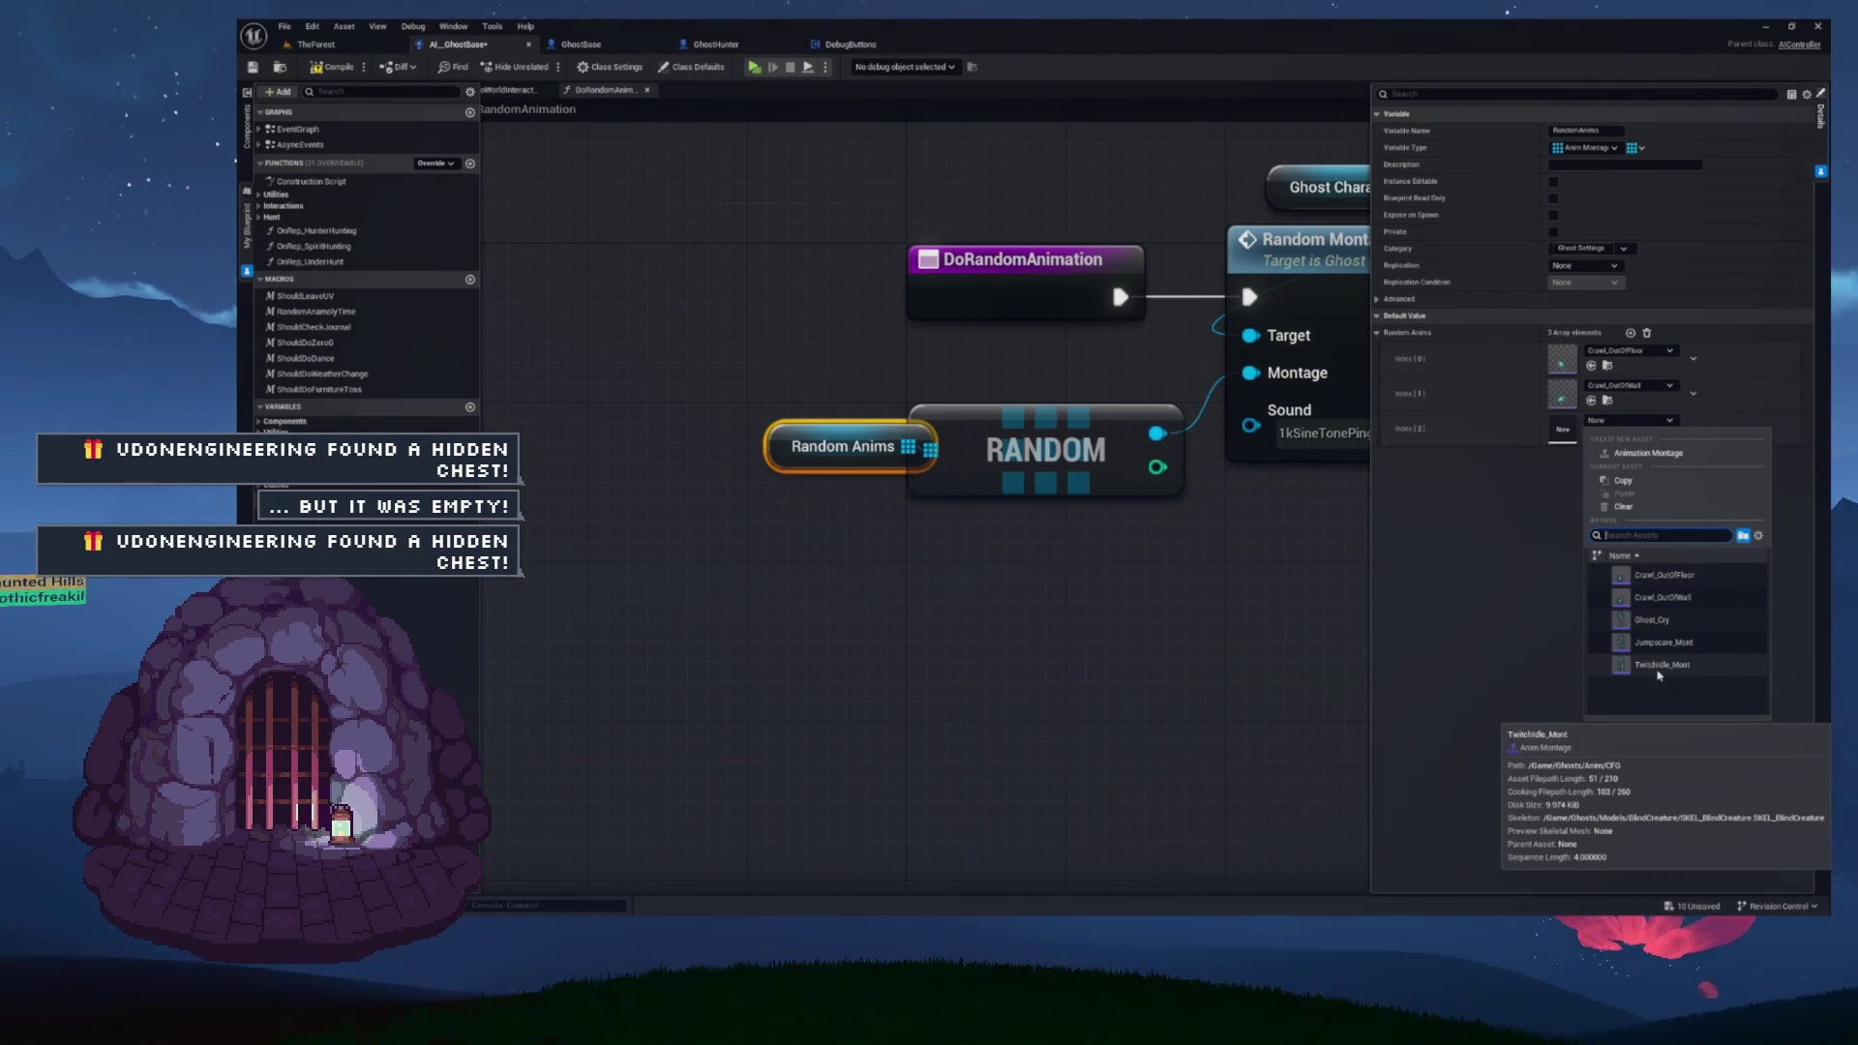
{"action": "left_click", "coordinate": [1658, 668]}
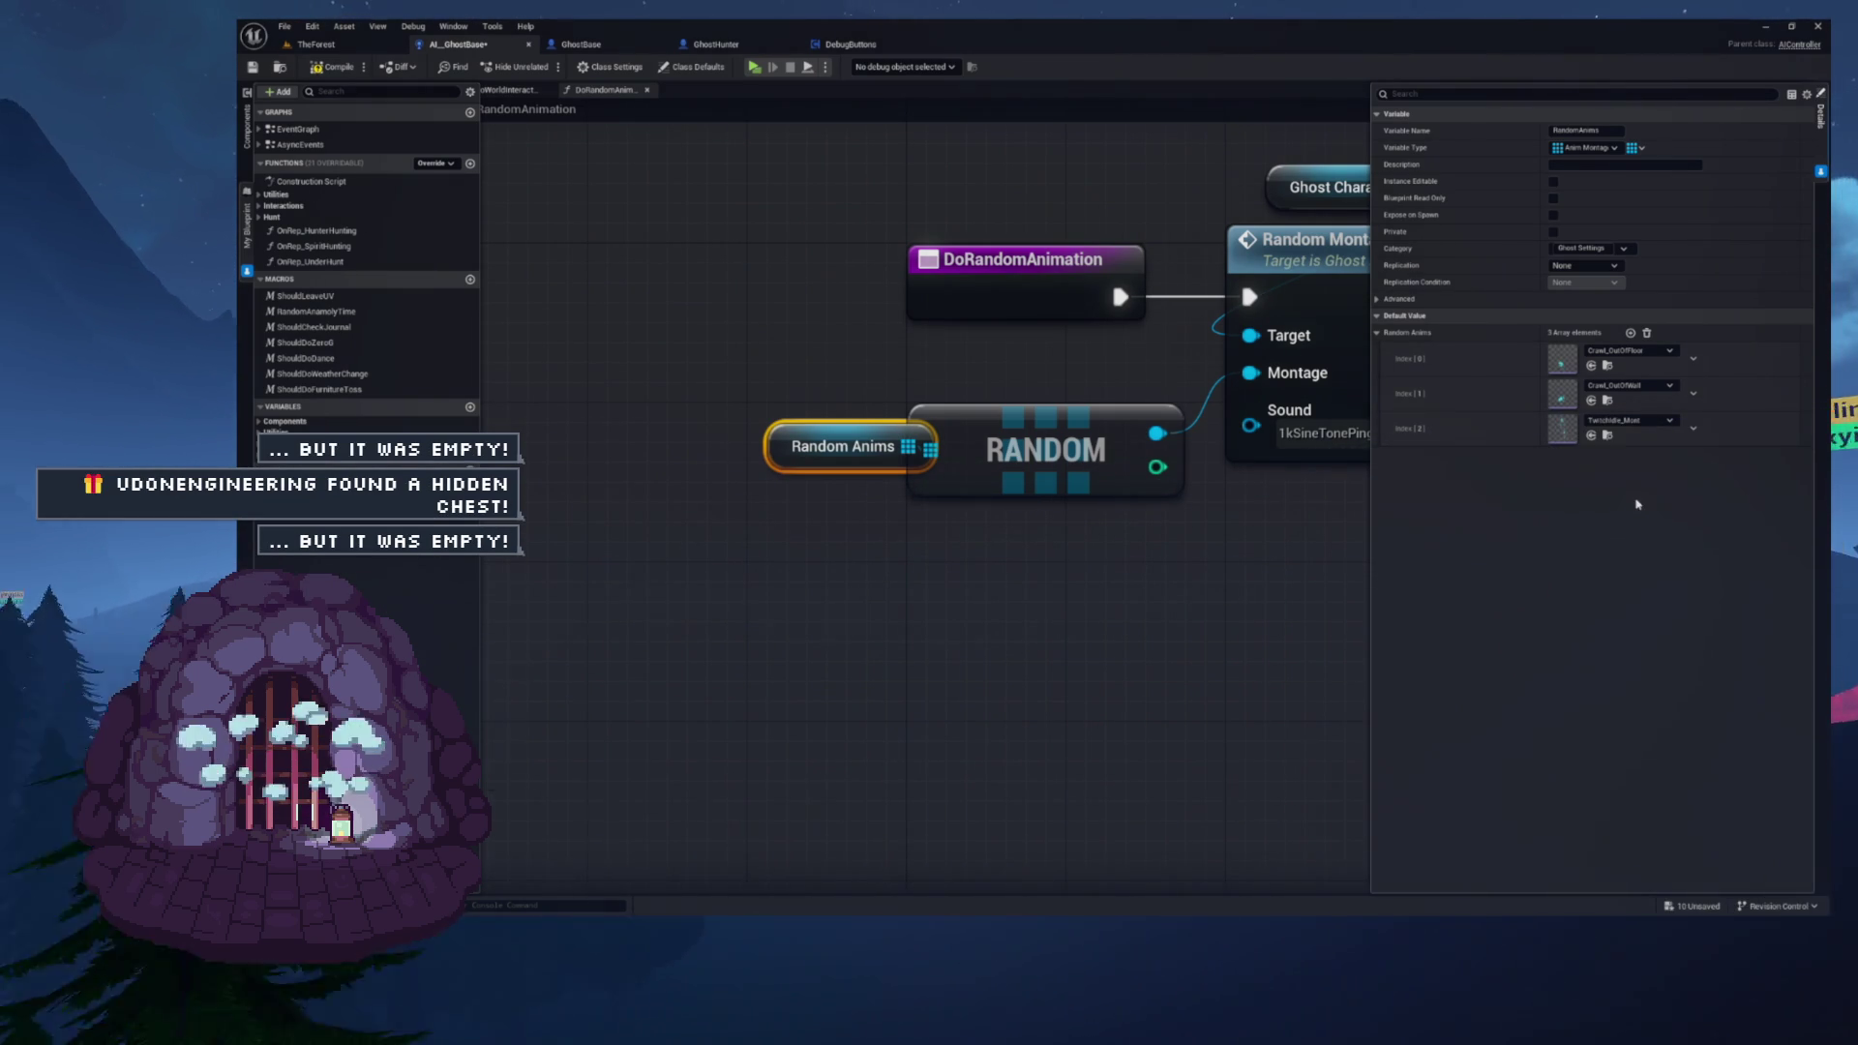
- Find Twitchidle_Mont in the Content Browser and open it in the montage editor
{"action": "left_click", "coordinate": [1607, 434]}
{"action": "scroll", "coordinate": [968, 793], "scroll_direction": "down", "scroll_amount": 2}
{"action": "double_click", "coordinate": [746, 854]}
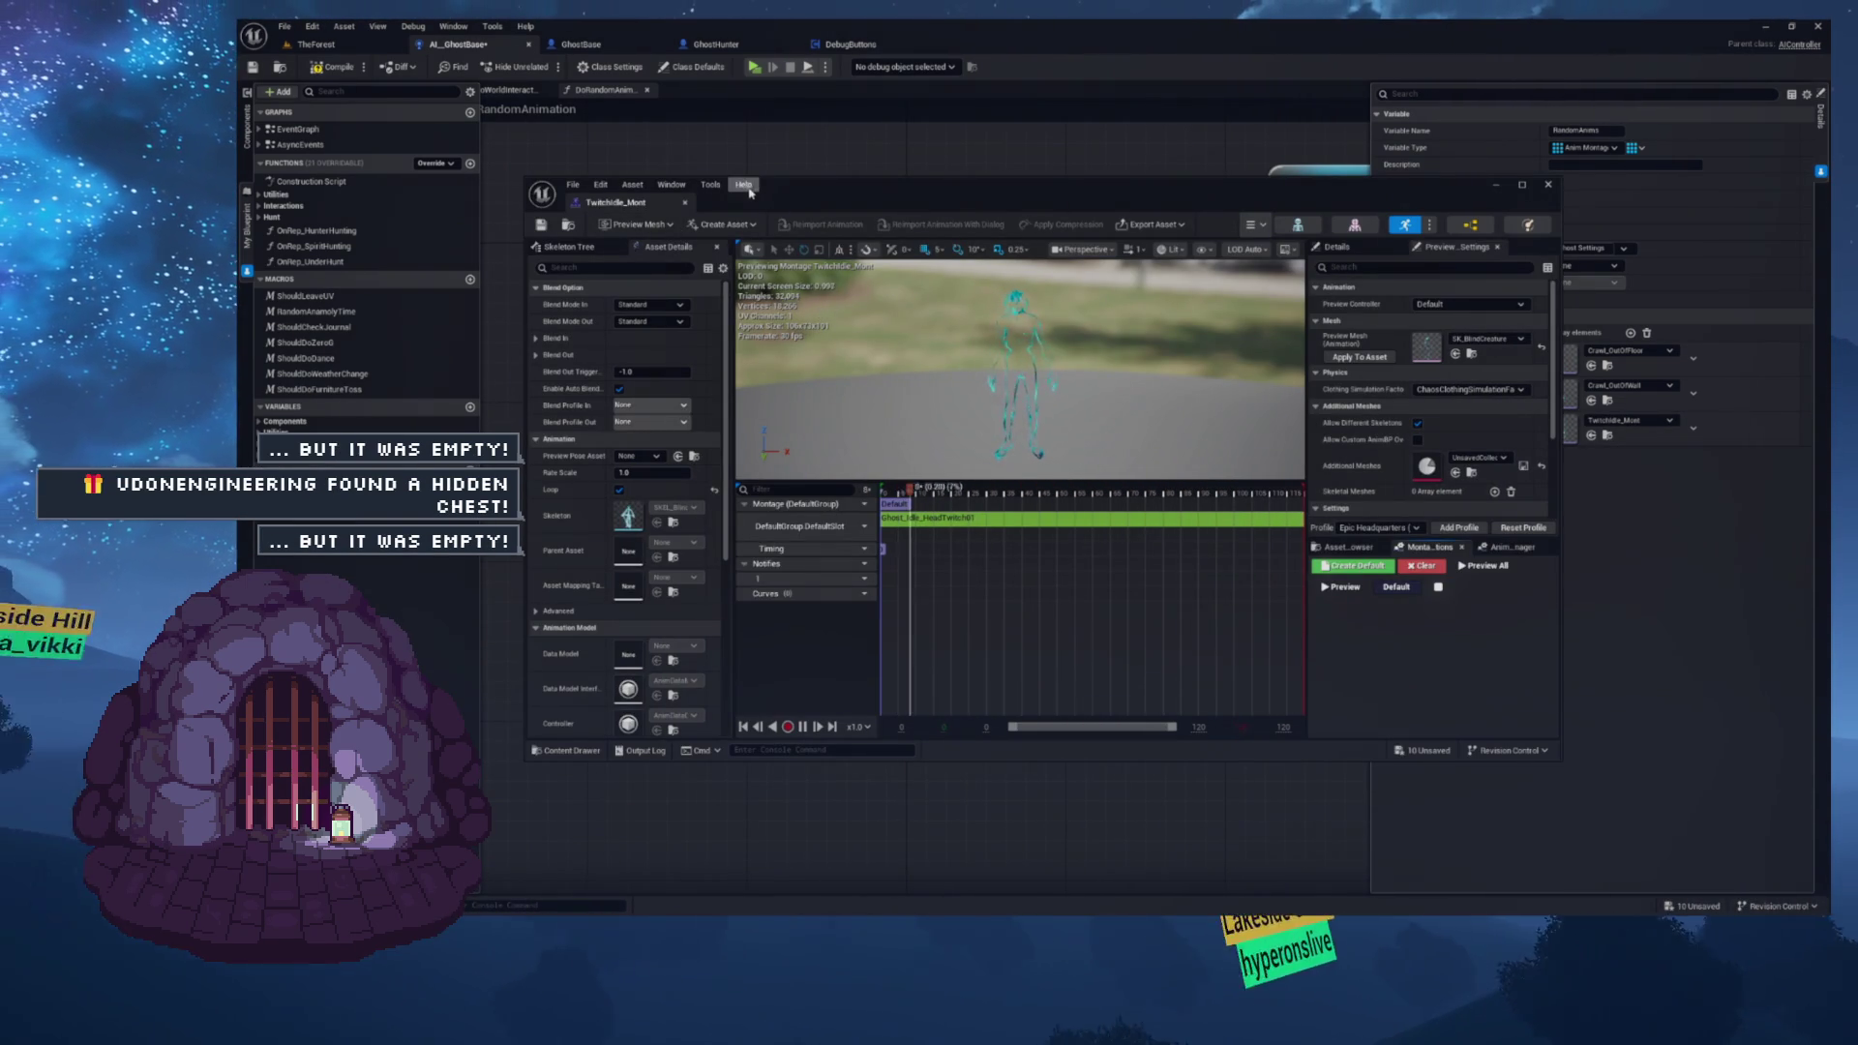
- Dock the Twitchidle_Mont montage editor into the main window to preview it, then go to GhostHunter
{"action": "left_click_drag", "start_coordinate": [615, 202], "coordinate": [1025, 44]}
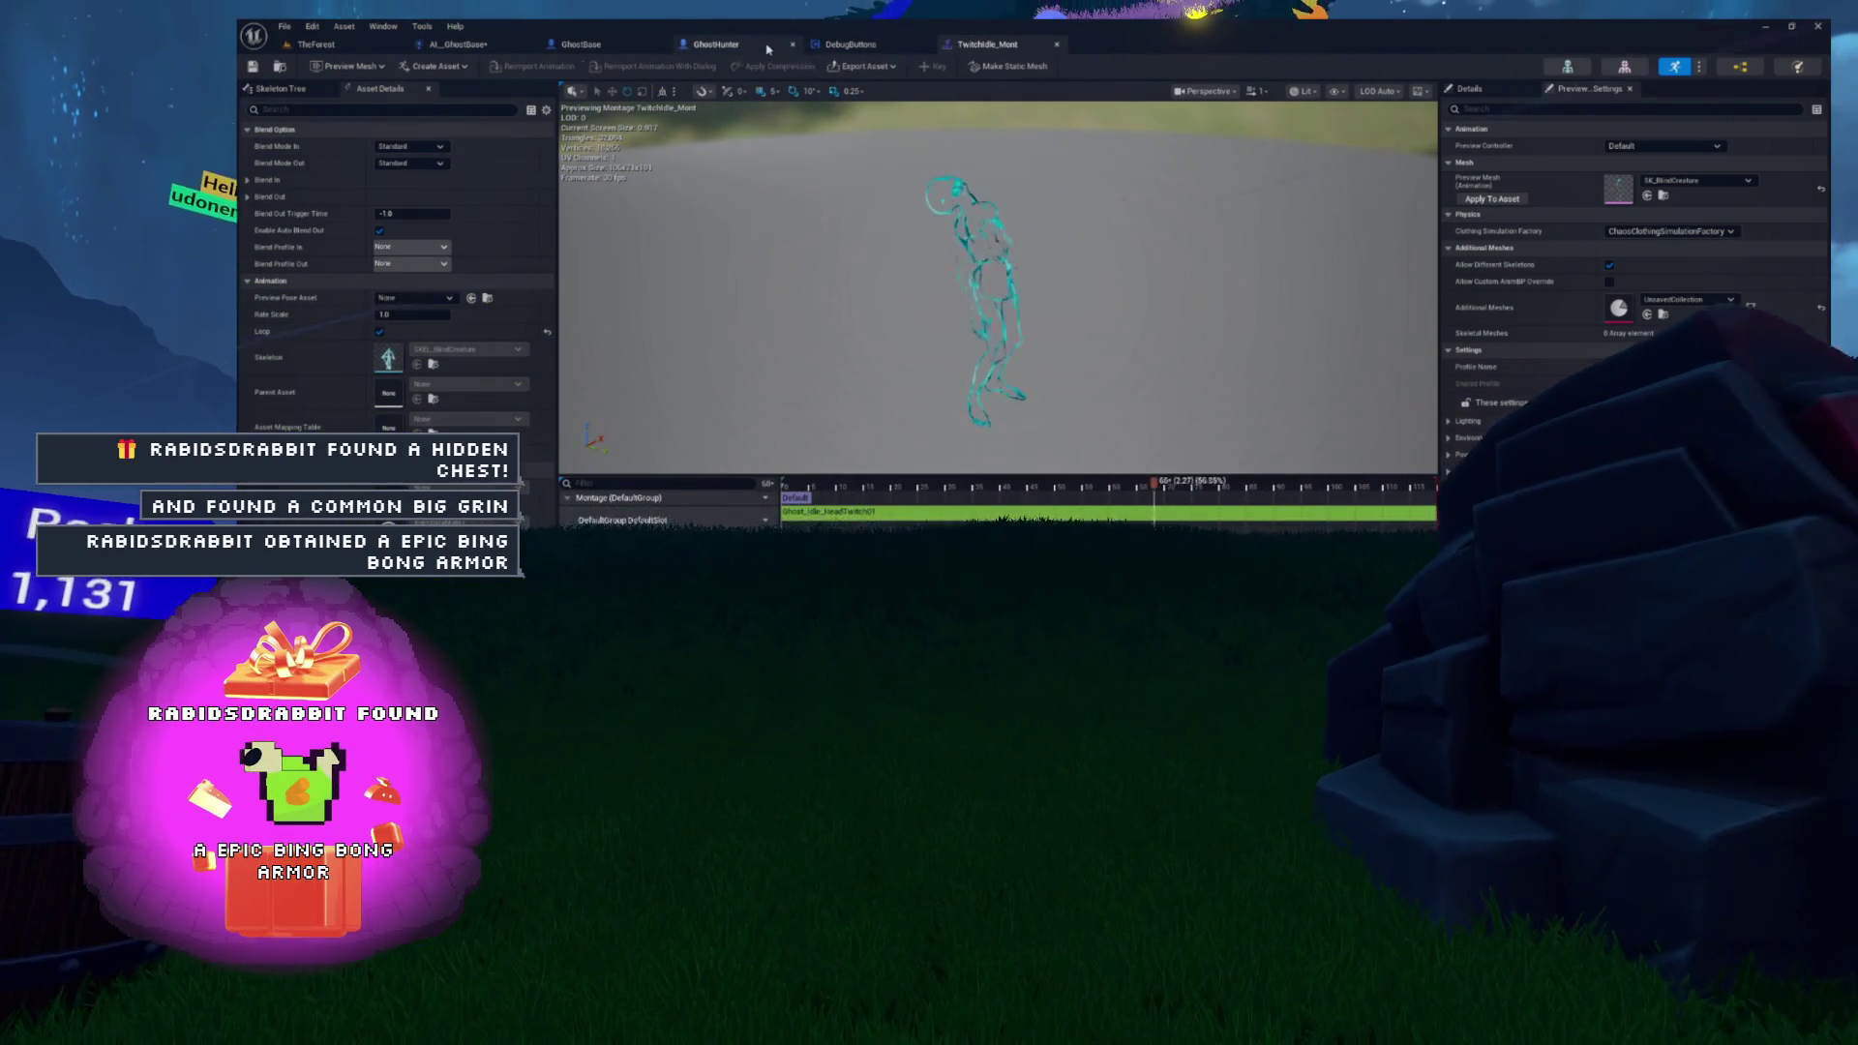
{"action": "left_click", "coordinate": [716, 44]}
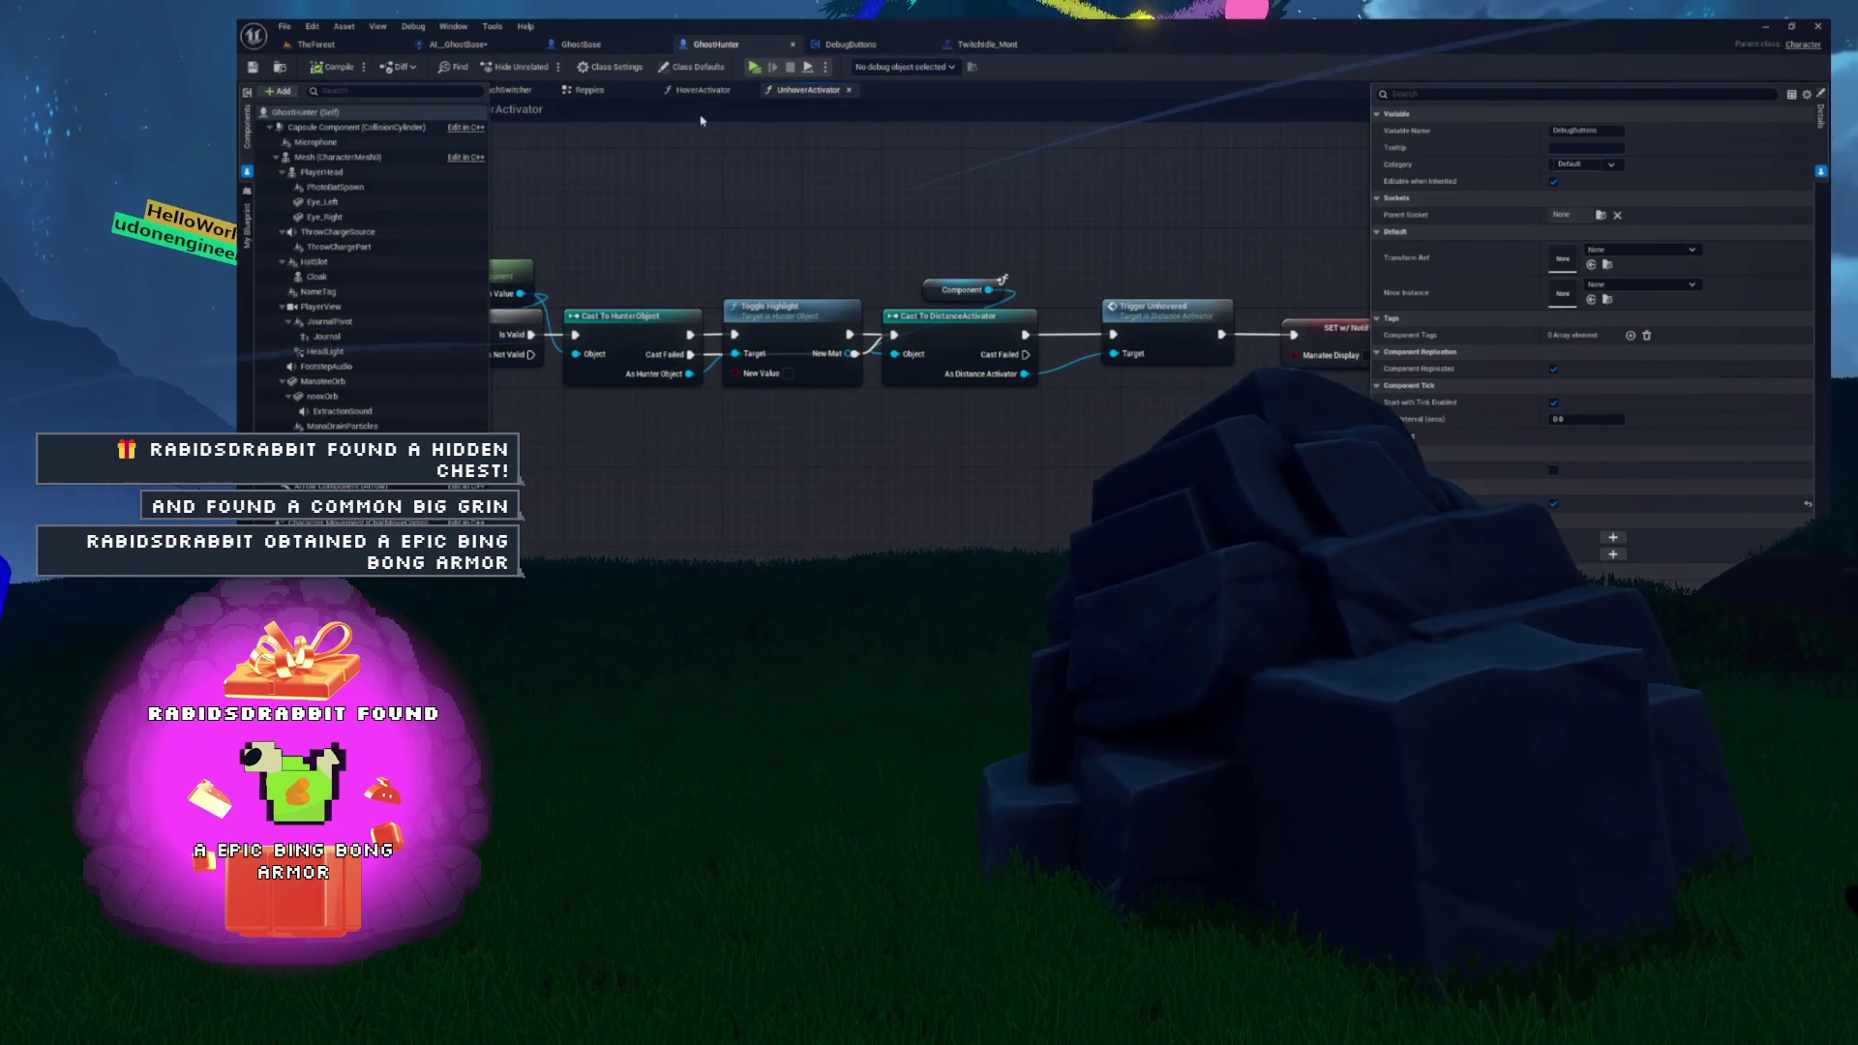
- Inspect GhostBase's MoveTick event, where Fly to Actor targets Target Player at speed 20.0
{"action": "left_click", "coordinate": [566, 45]}
{"action": "left_click", "coordinate": [498, 45]}
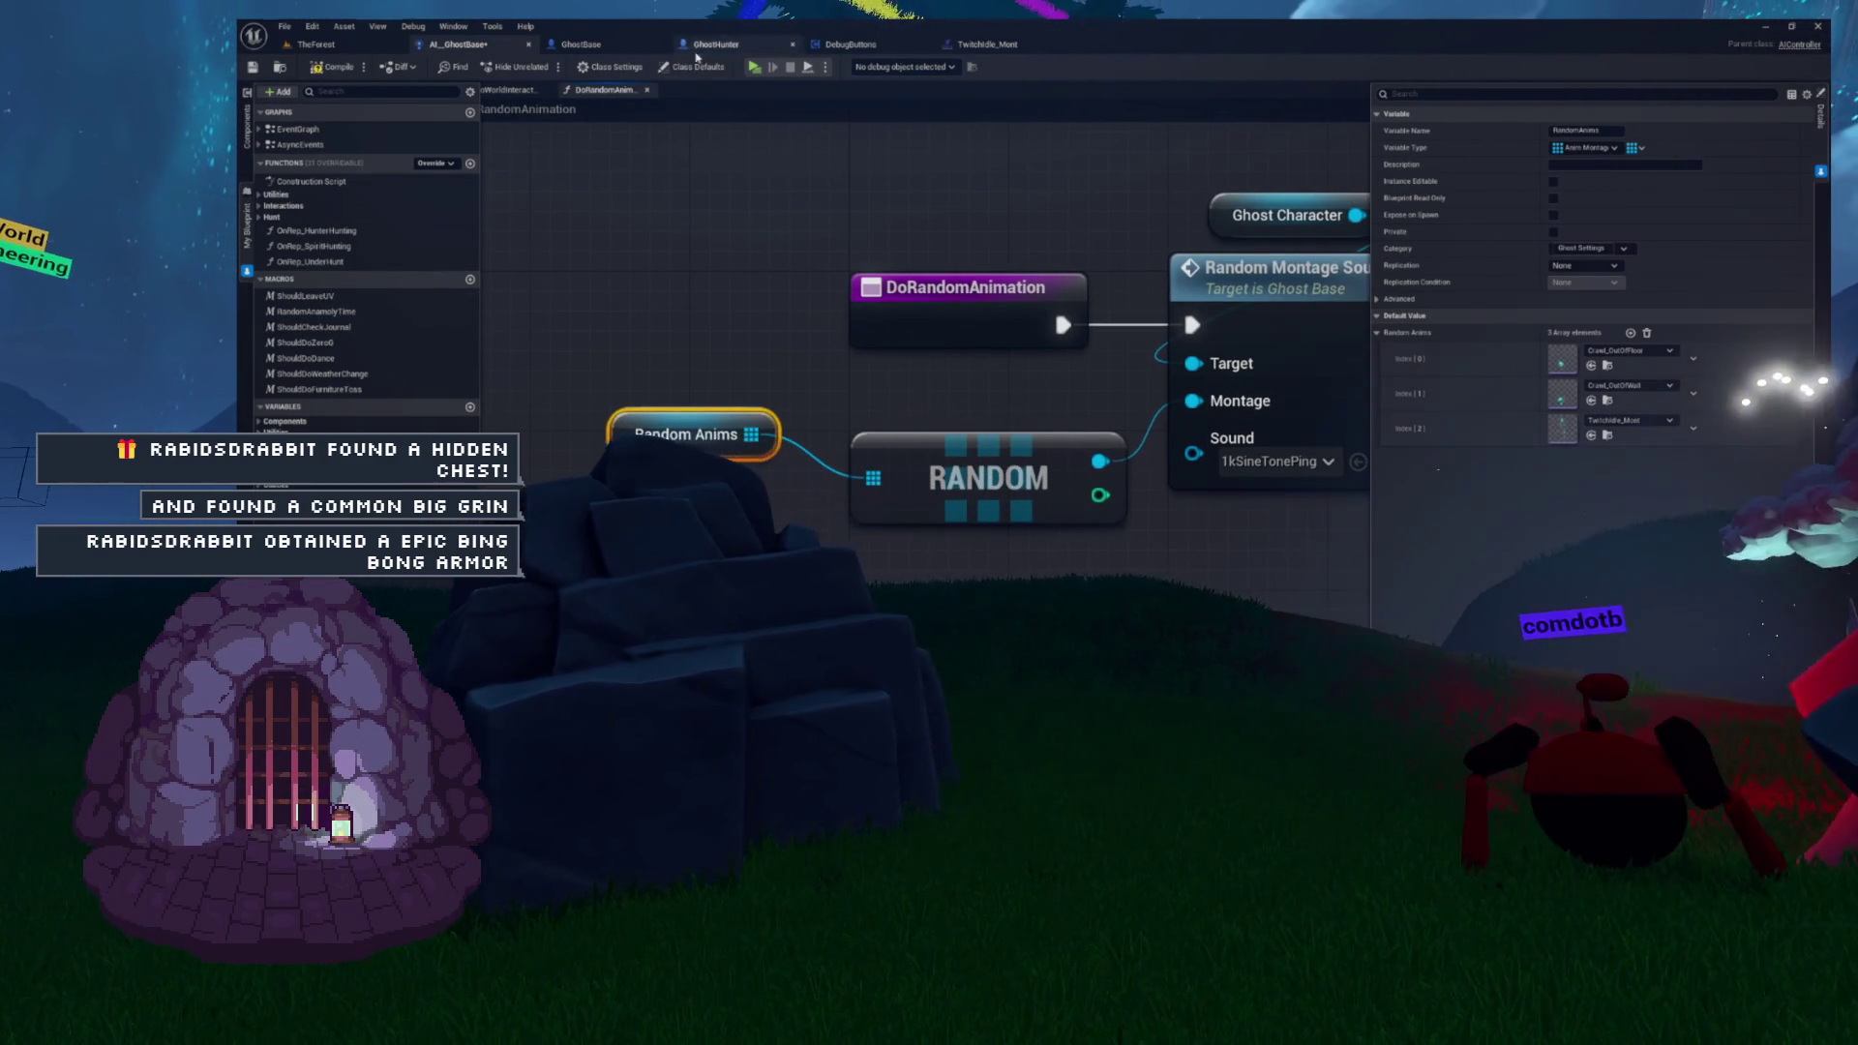
{"action": "left_click", "coordinate": [580, 45]}
{"action": "scroll", "coordinate": [959, 423], "scroll_direction": "down", "scroll_amount": 6}
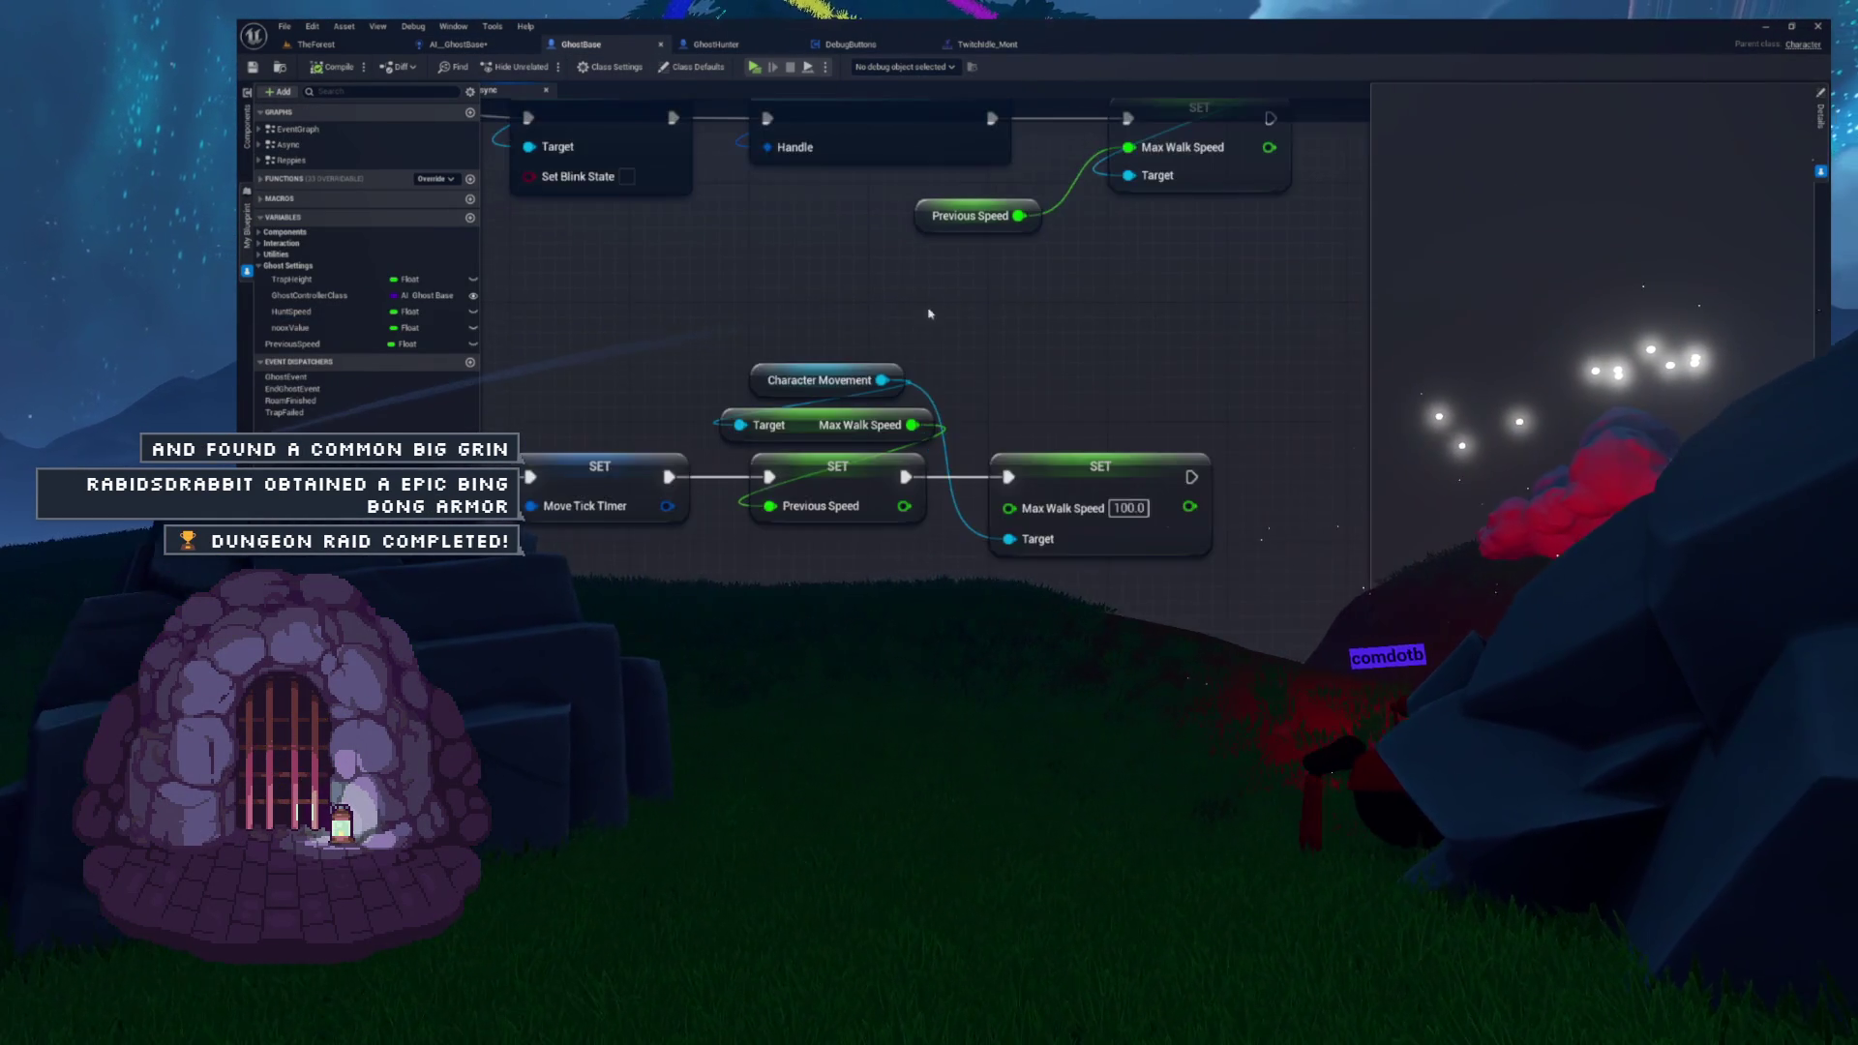
{"action": "scroll", "coordinate": [992, 416], "scroll_direction": "up", "scroll_amount": 6}
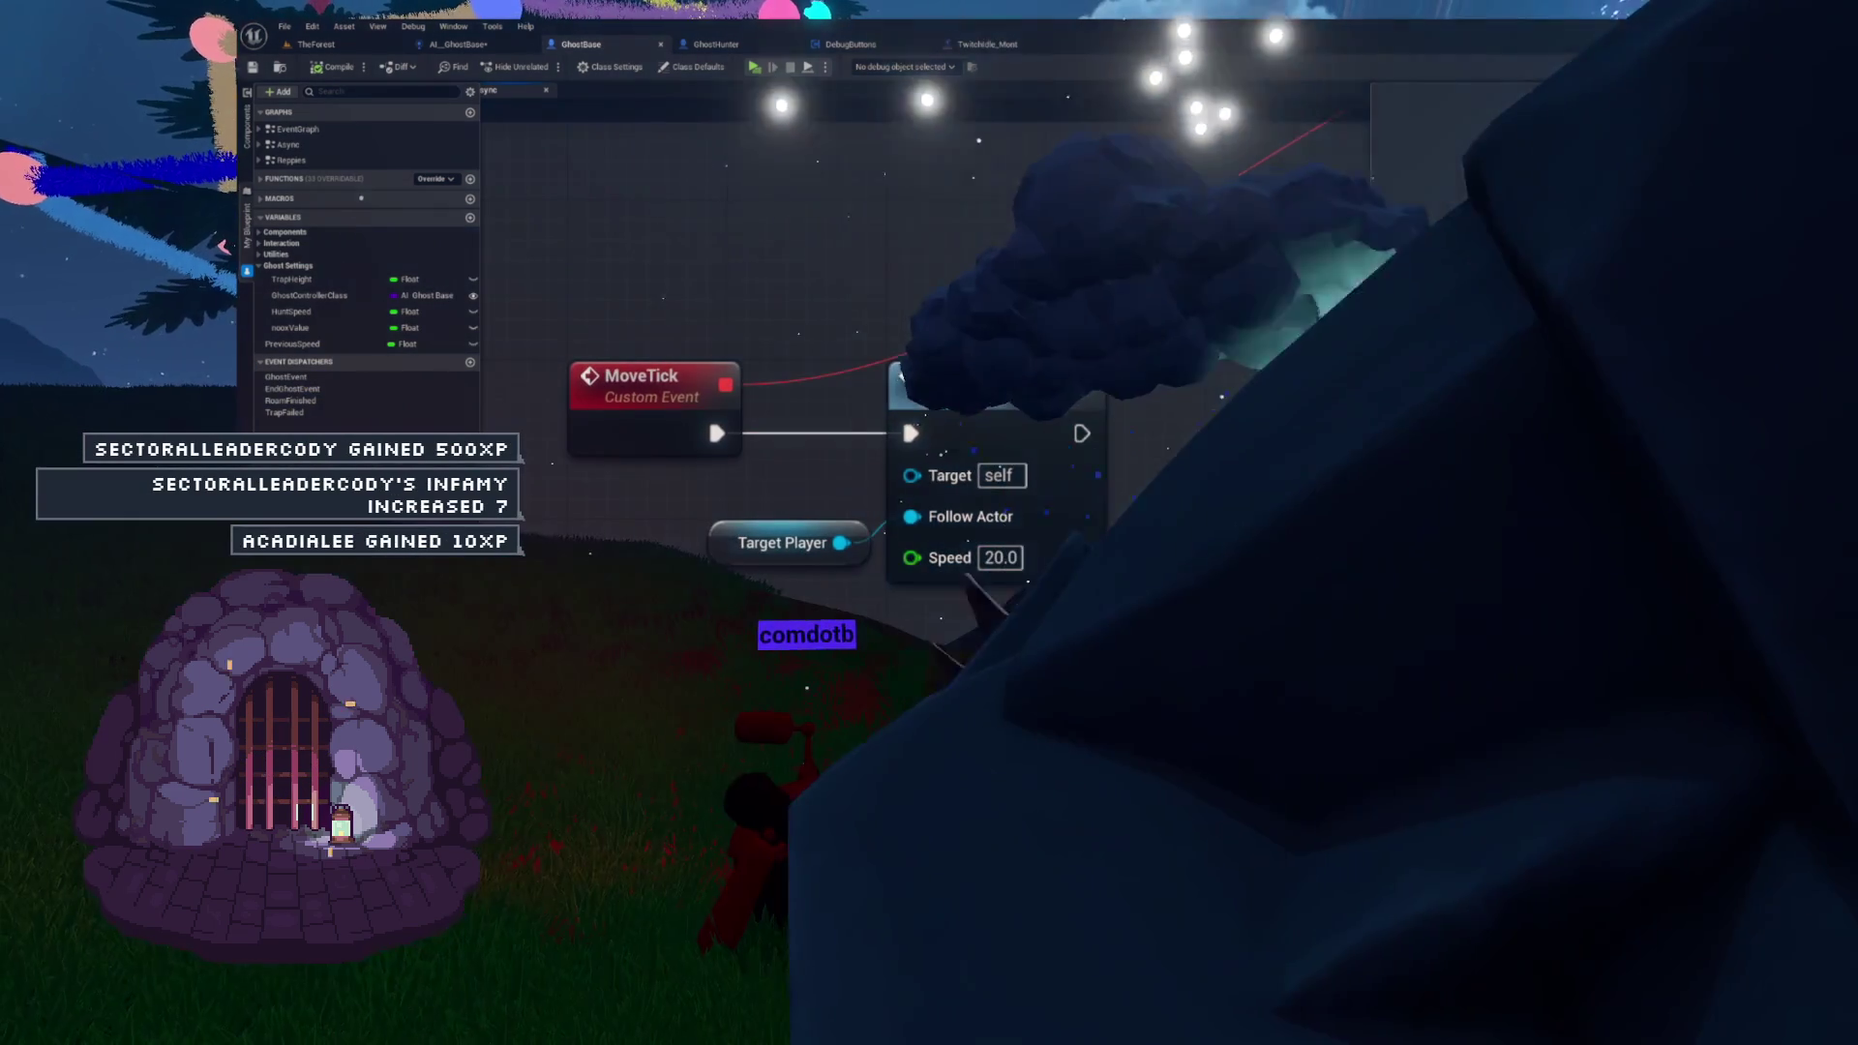
{"action": "left_click_drag", "start_coordinate": [687, 581], "coordinate": [929, 503]}
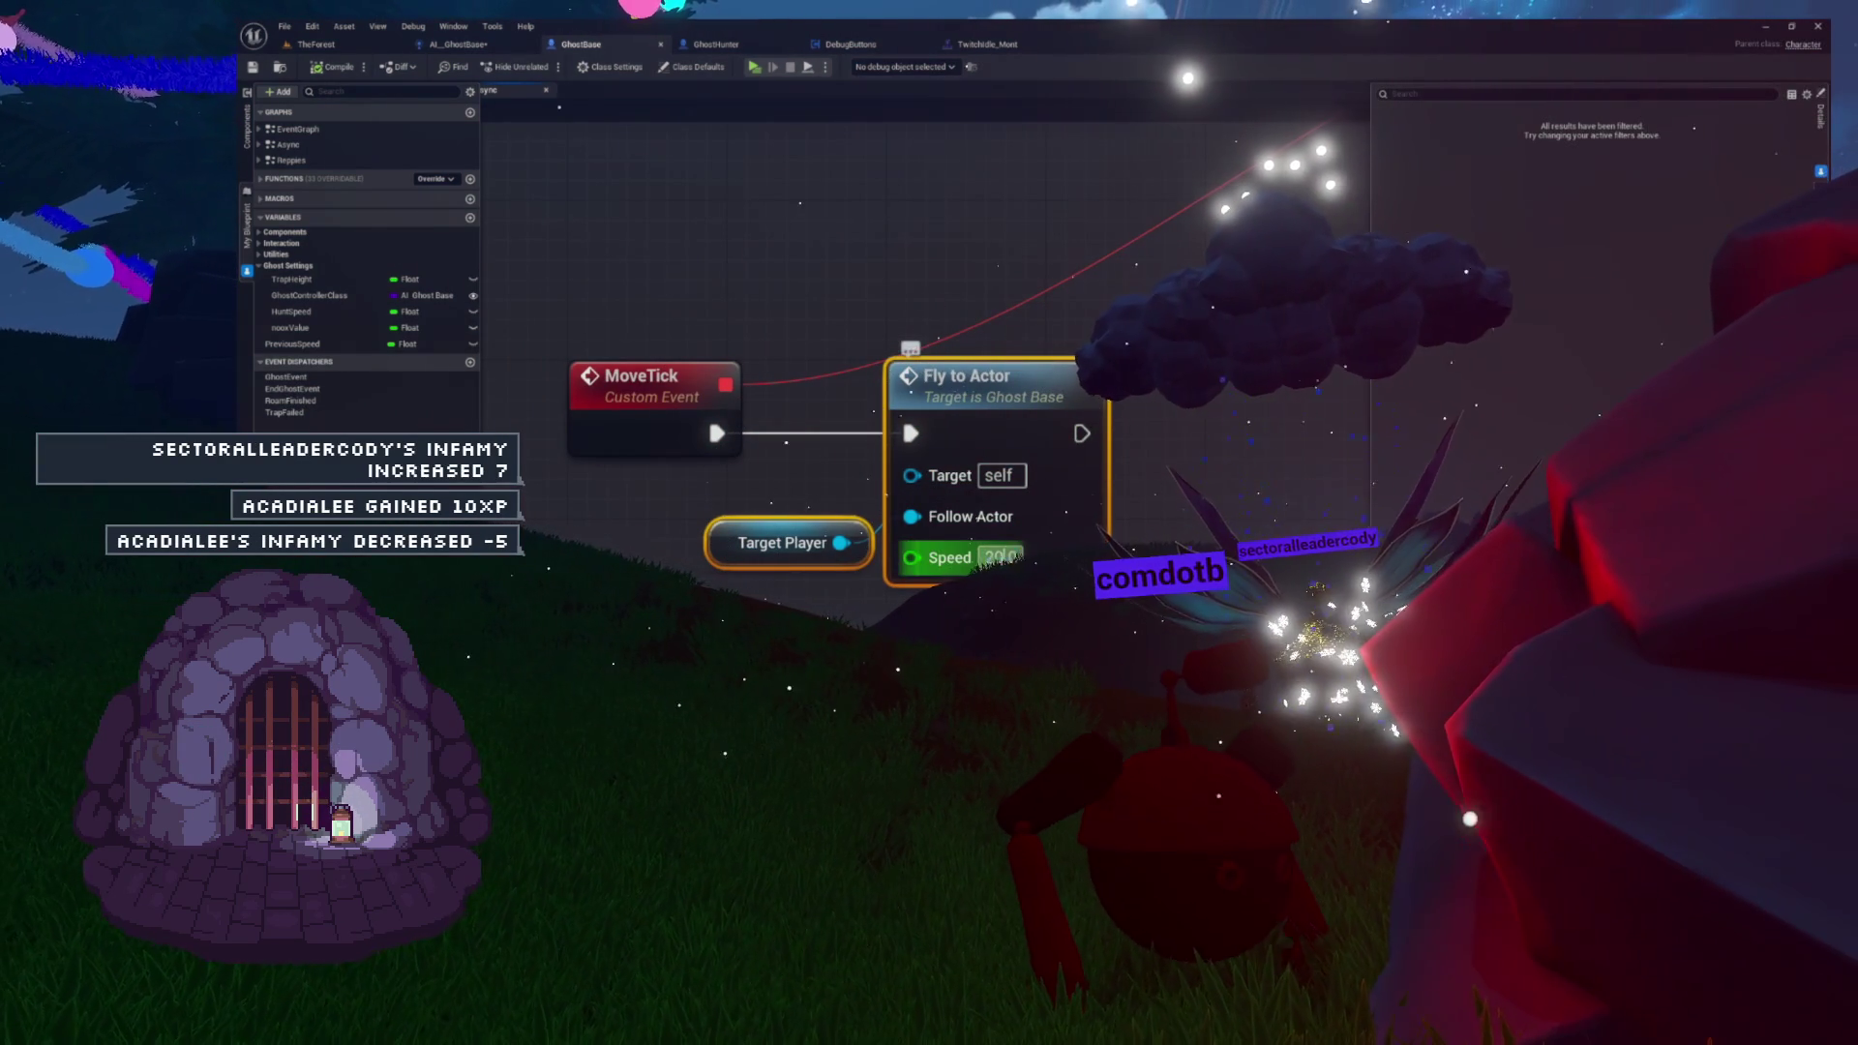
{"action": "left_click", "coordinate": [997, 557]}
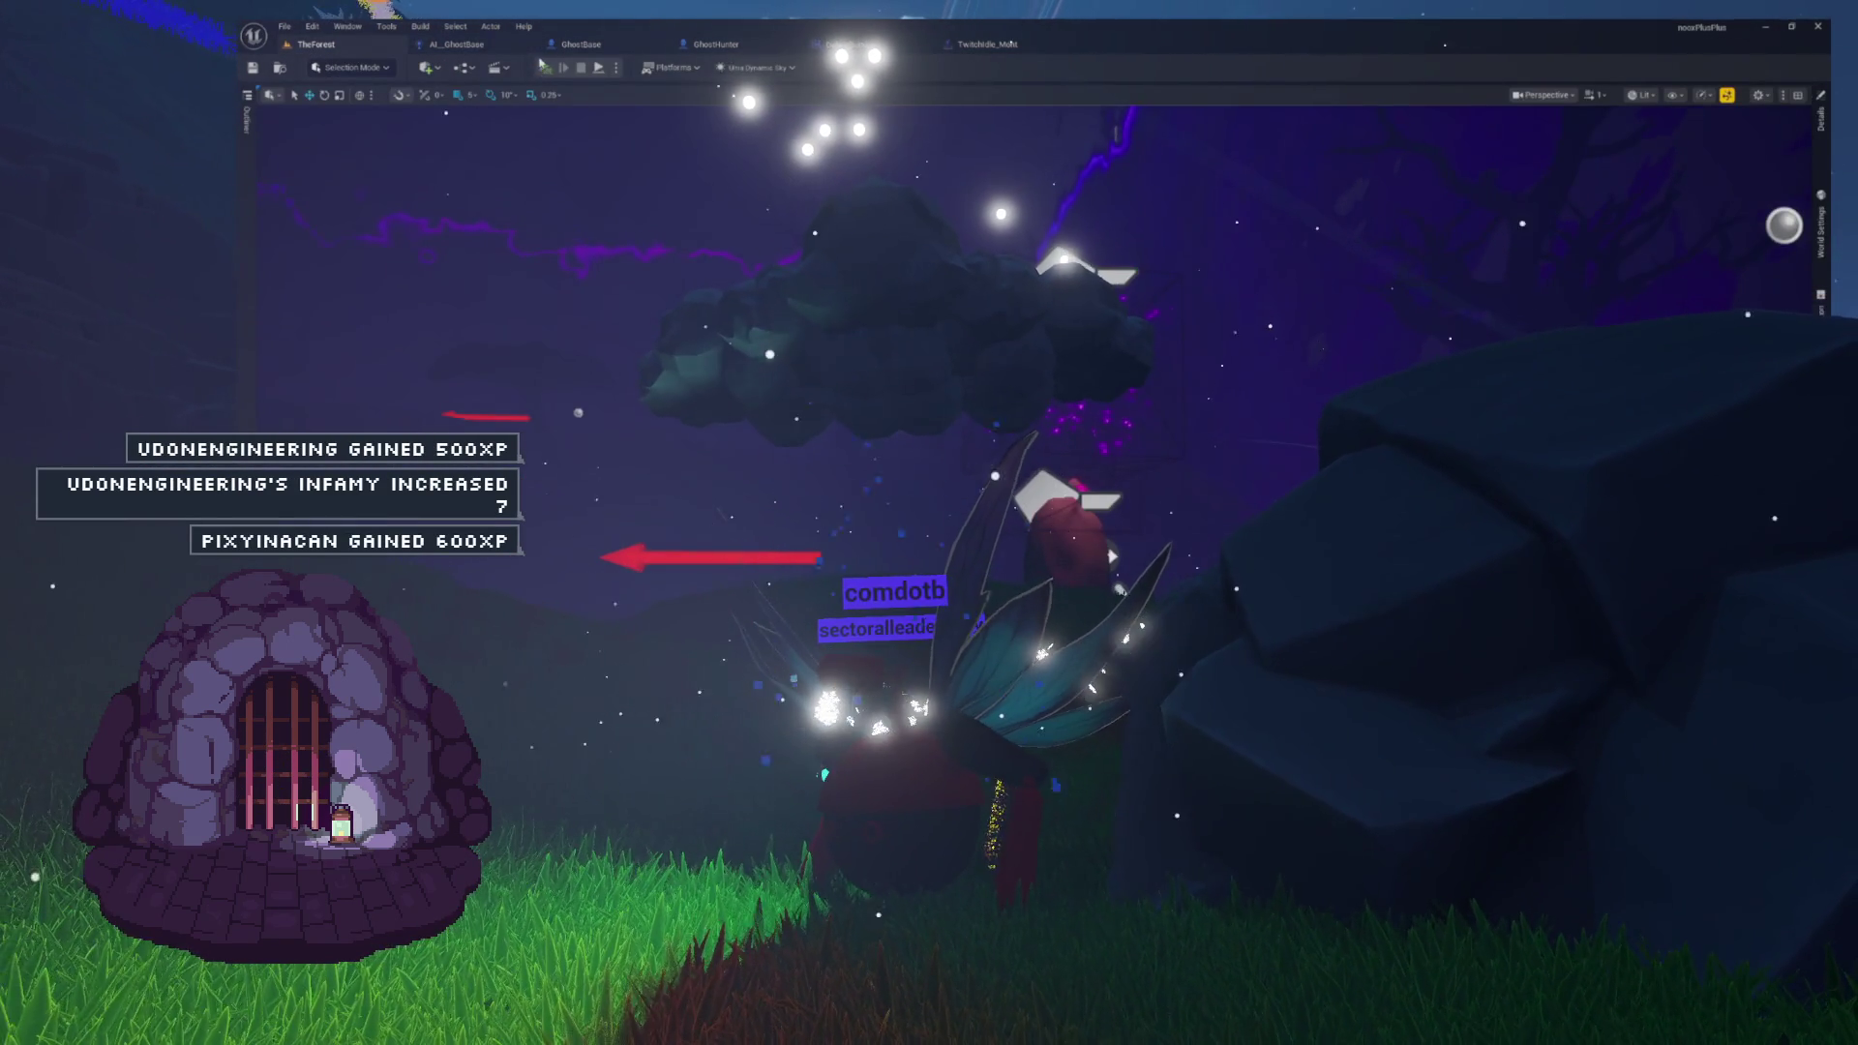
- Run a standalone play preview of the forest level, then return to the editor
{"action": "left_click", "coordinate": [542, 65]}
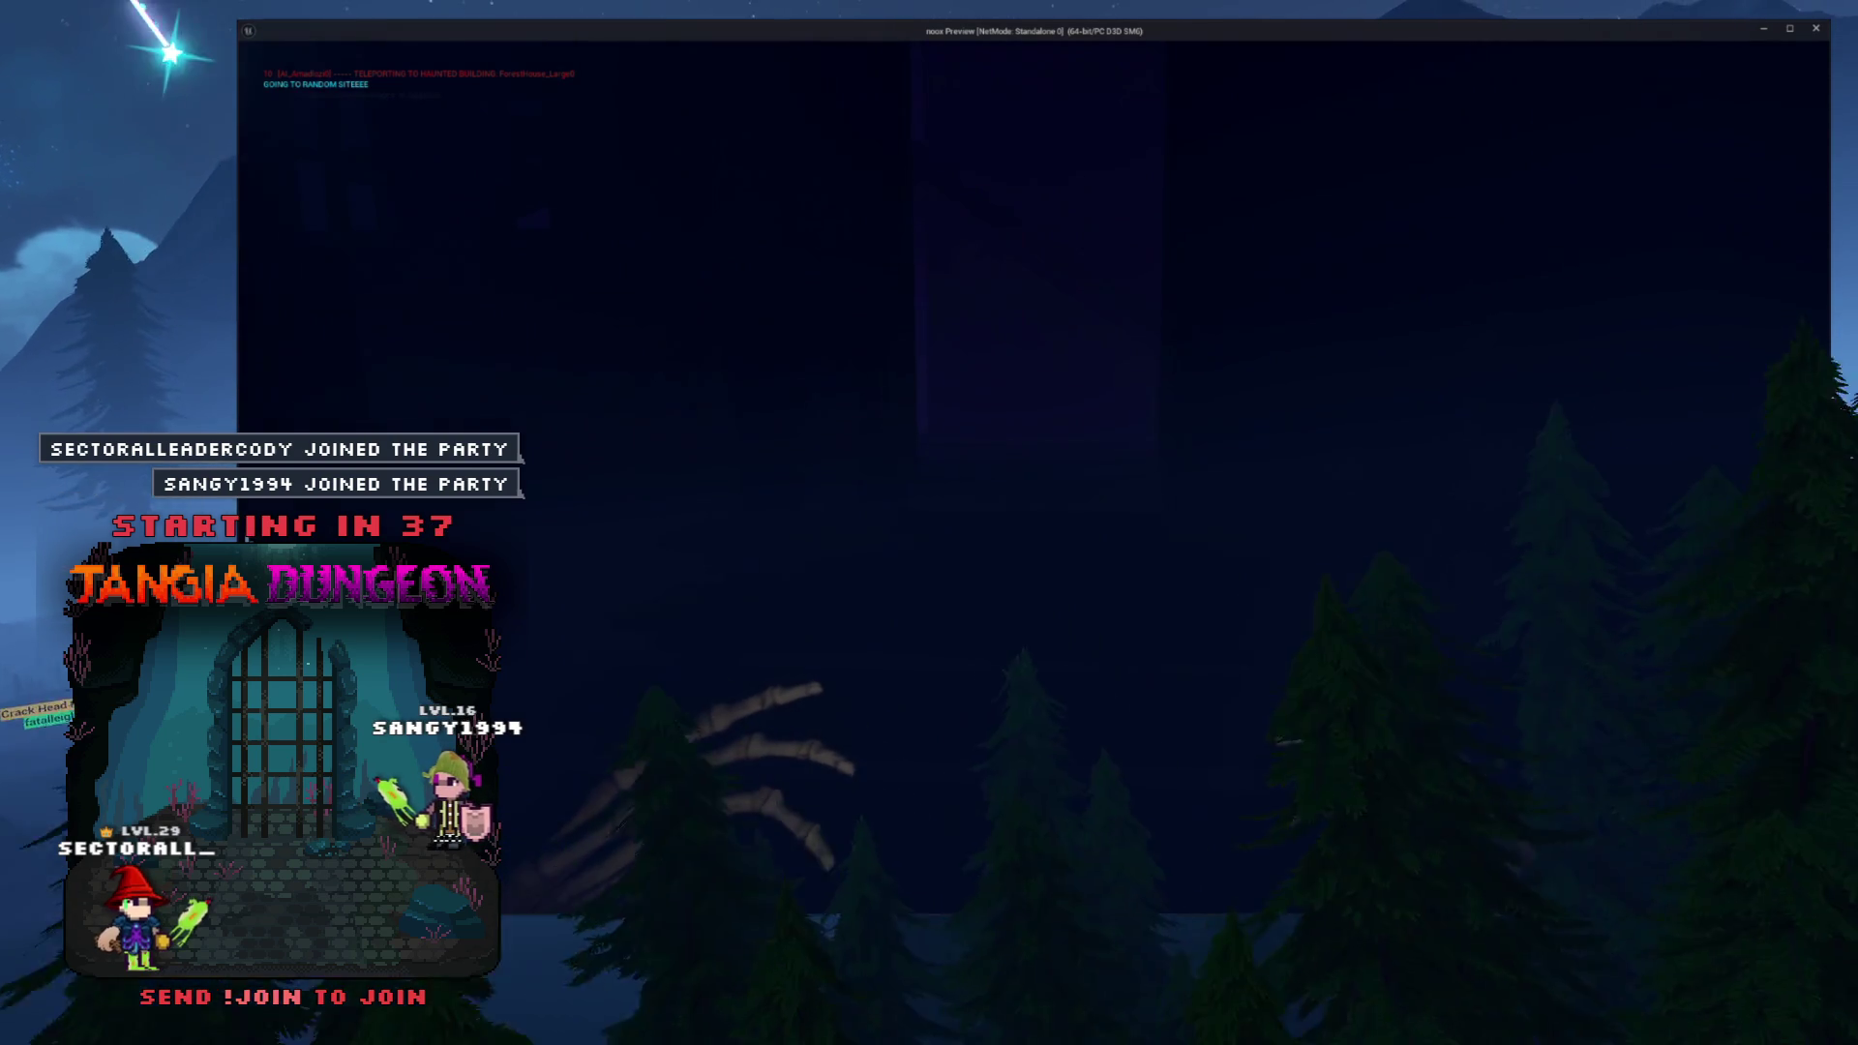
{"action": "key", "text": "alt+Tab"}
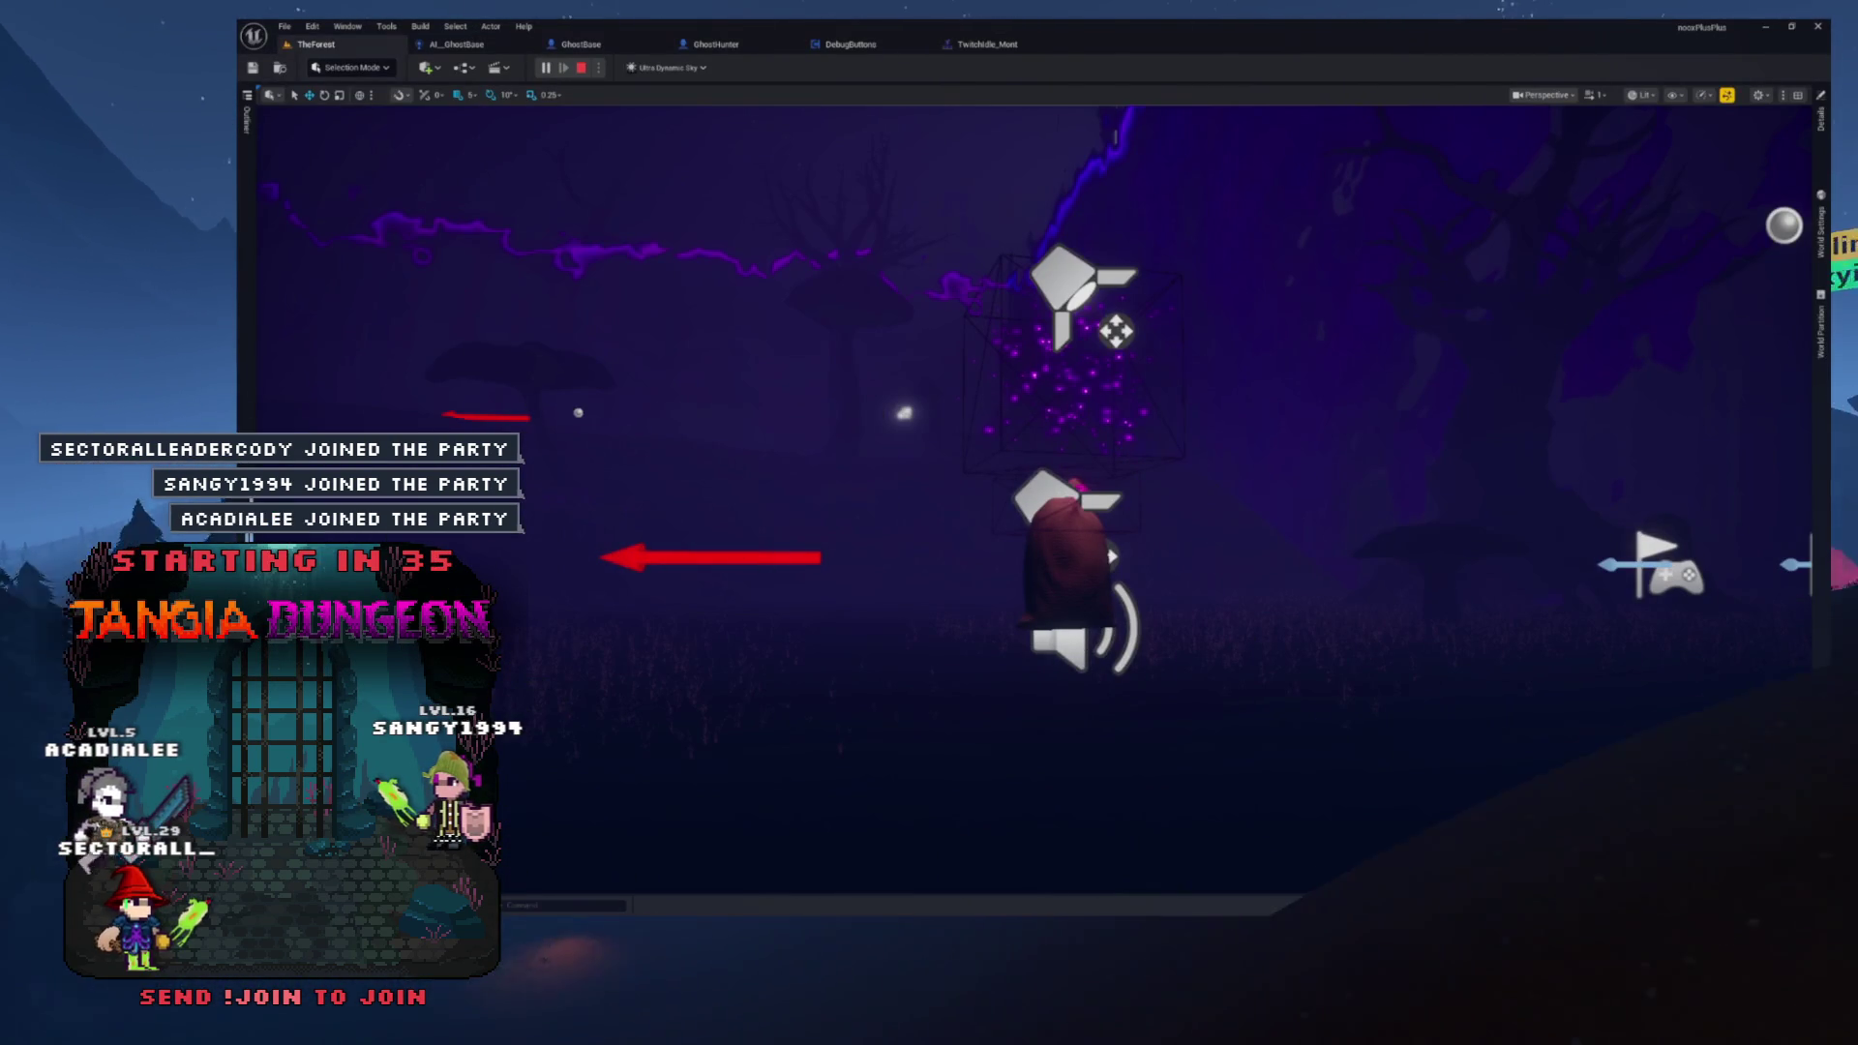
{"action": "key", "text": "alt+Tab"}
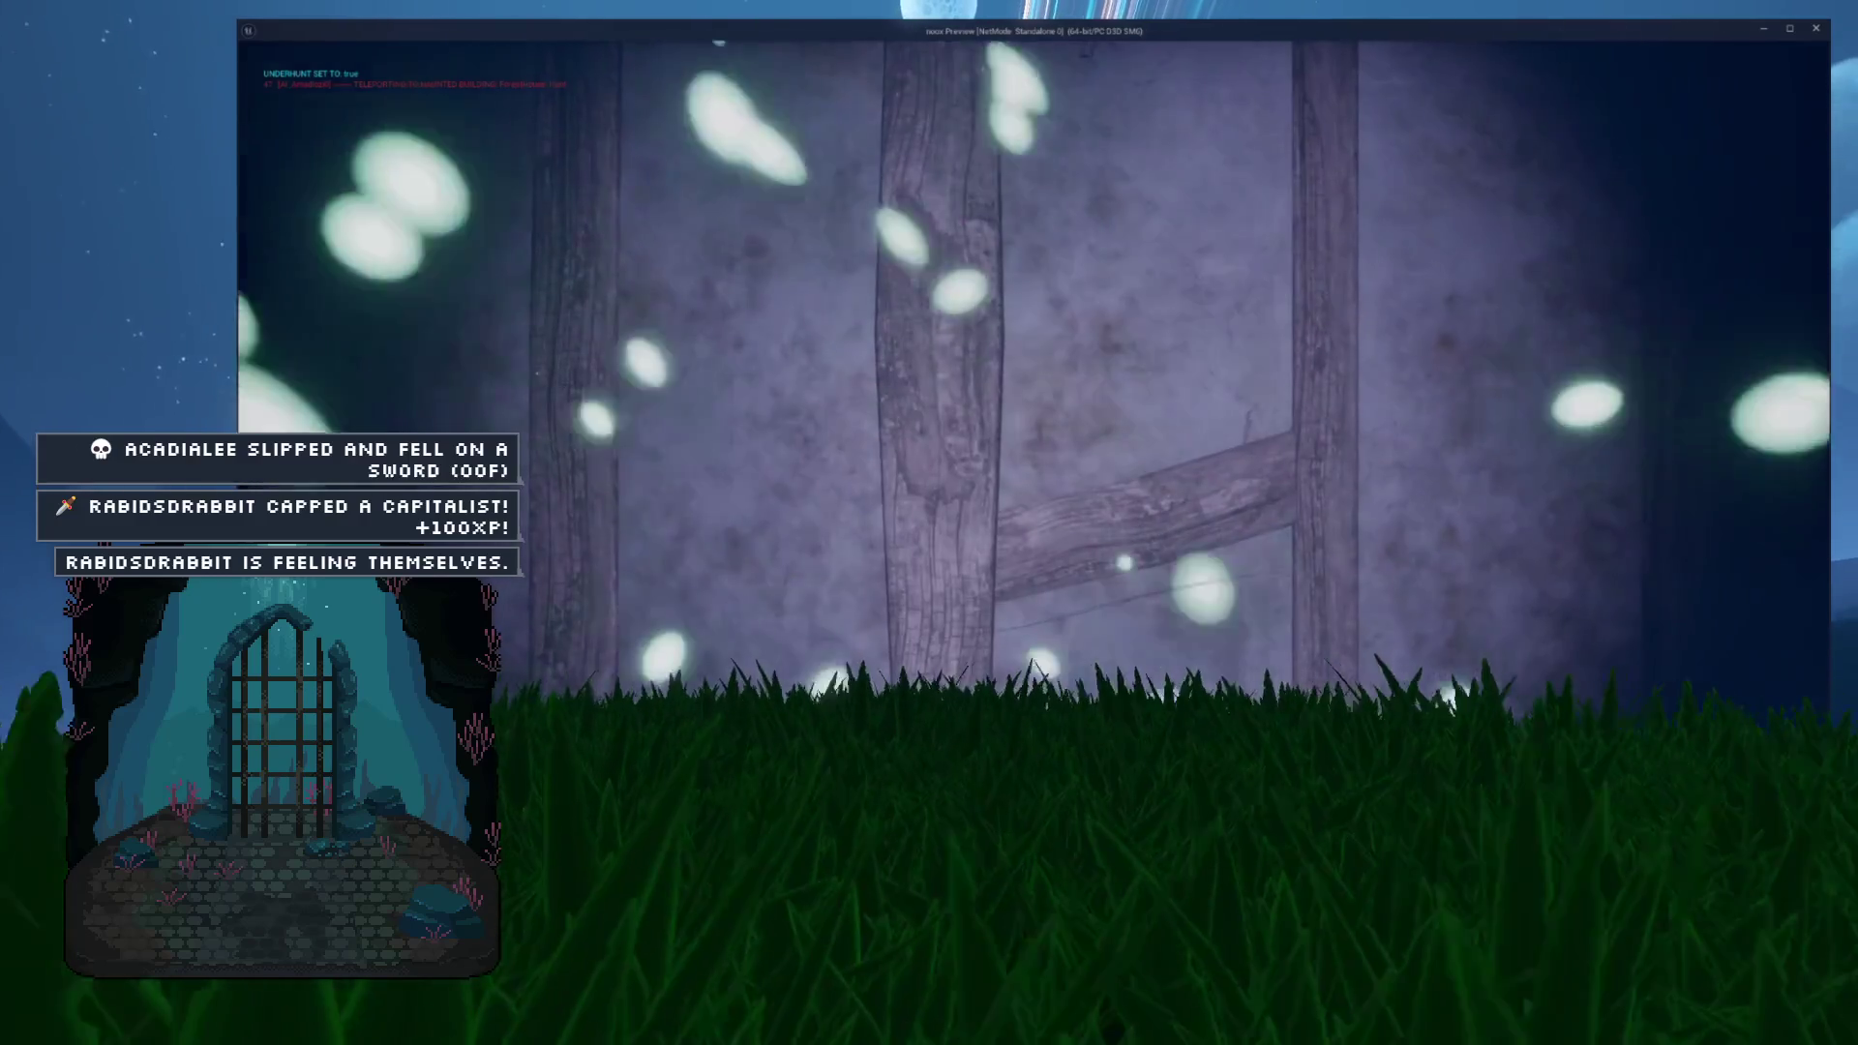
{"action": "key", "text": "Escape"}
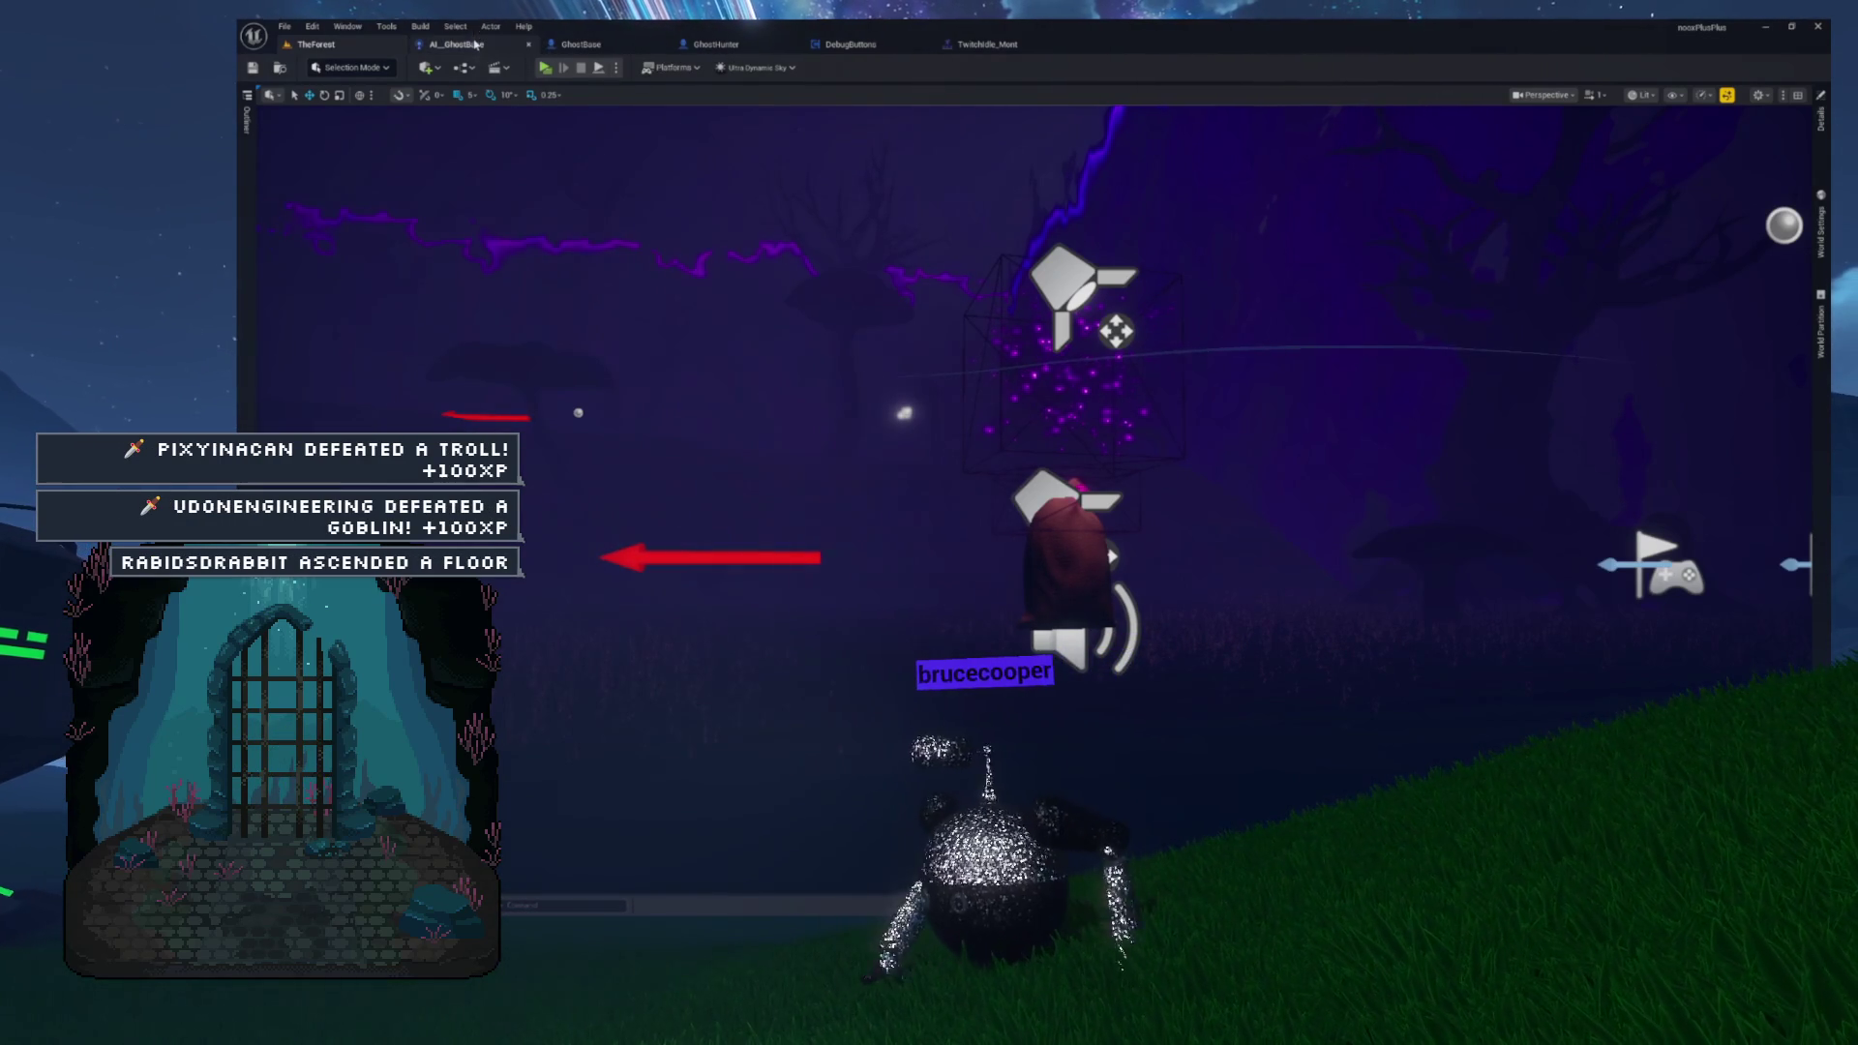
- In AI_GhostBase's DoRandomAnimation graph, reposition the Random Anims and RANDOM nodes before Random Montage Sound
{"action": "left_click", "coordinate": [475, 44]}
{"action": "mouse_move", "coordinate": [601, 362]}
{"action": "left_mouse_down"}
{"action": "mouse_move", "coordinate": [755, 445]}
{"action": "mouse_move", "coordinate": [1029, 516]}
{"action": "left_mouse_up"}
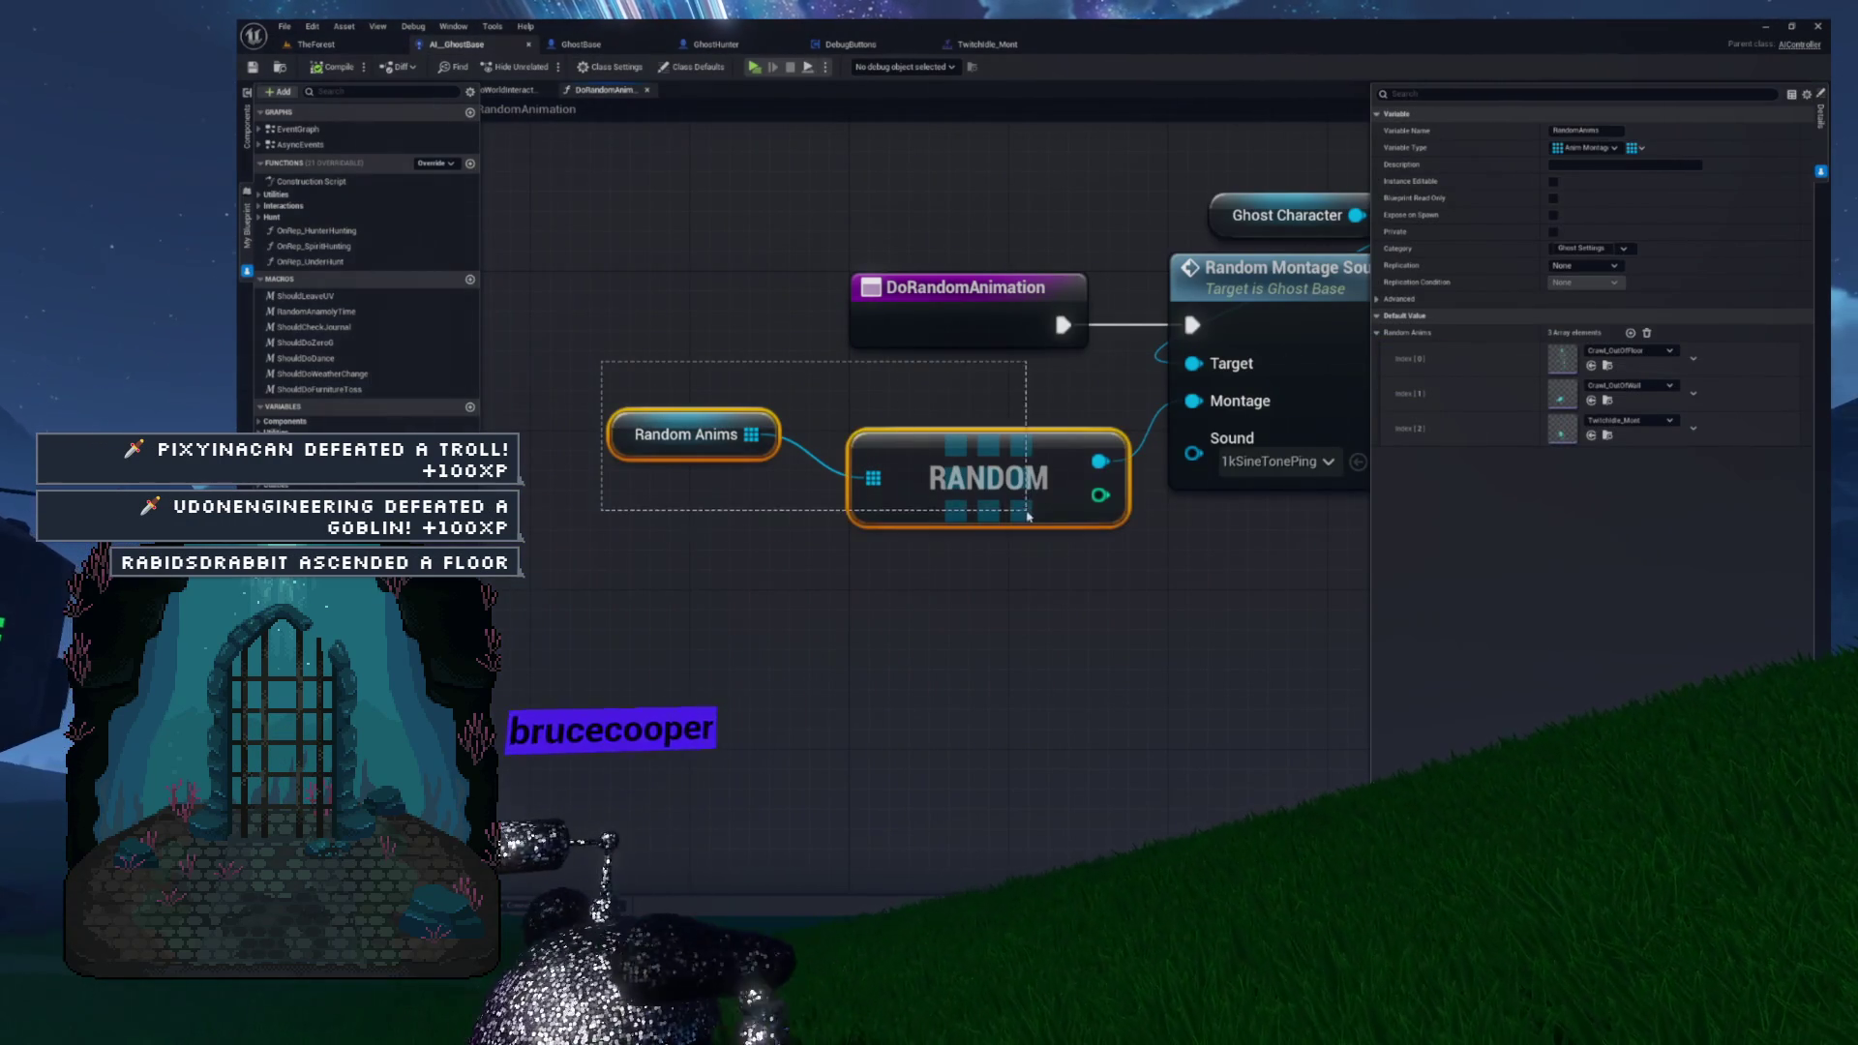
{"action": "left_click", "coordinate": [776, 386]}
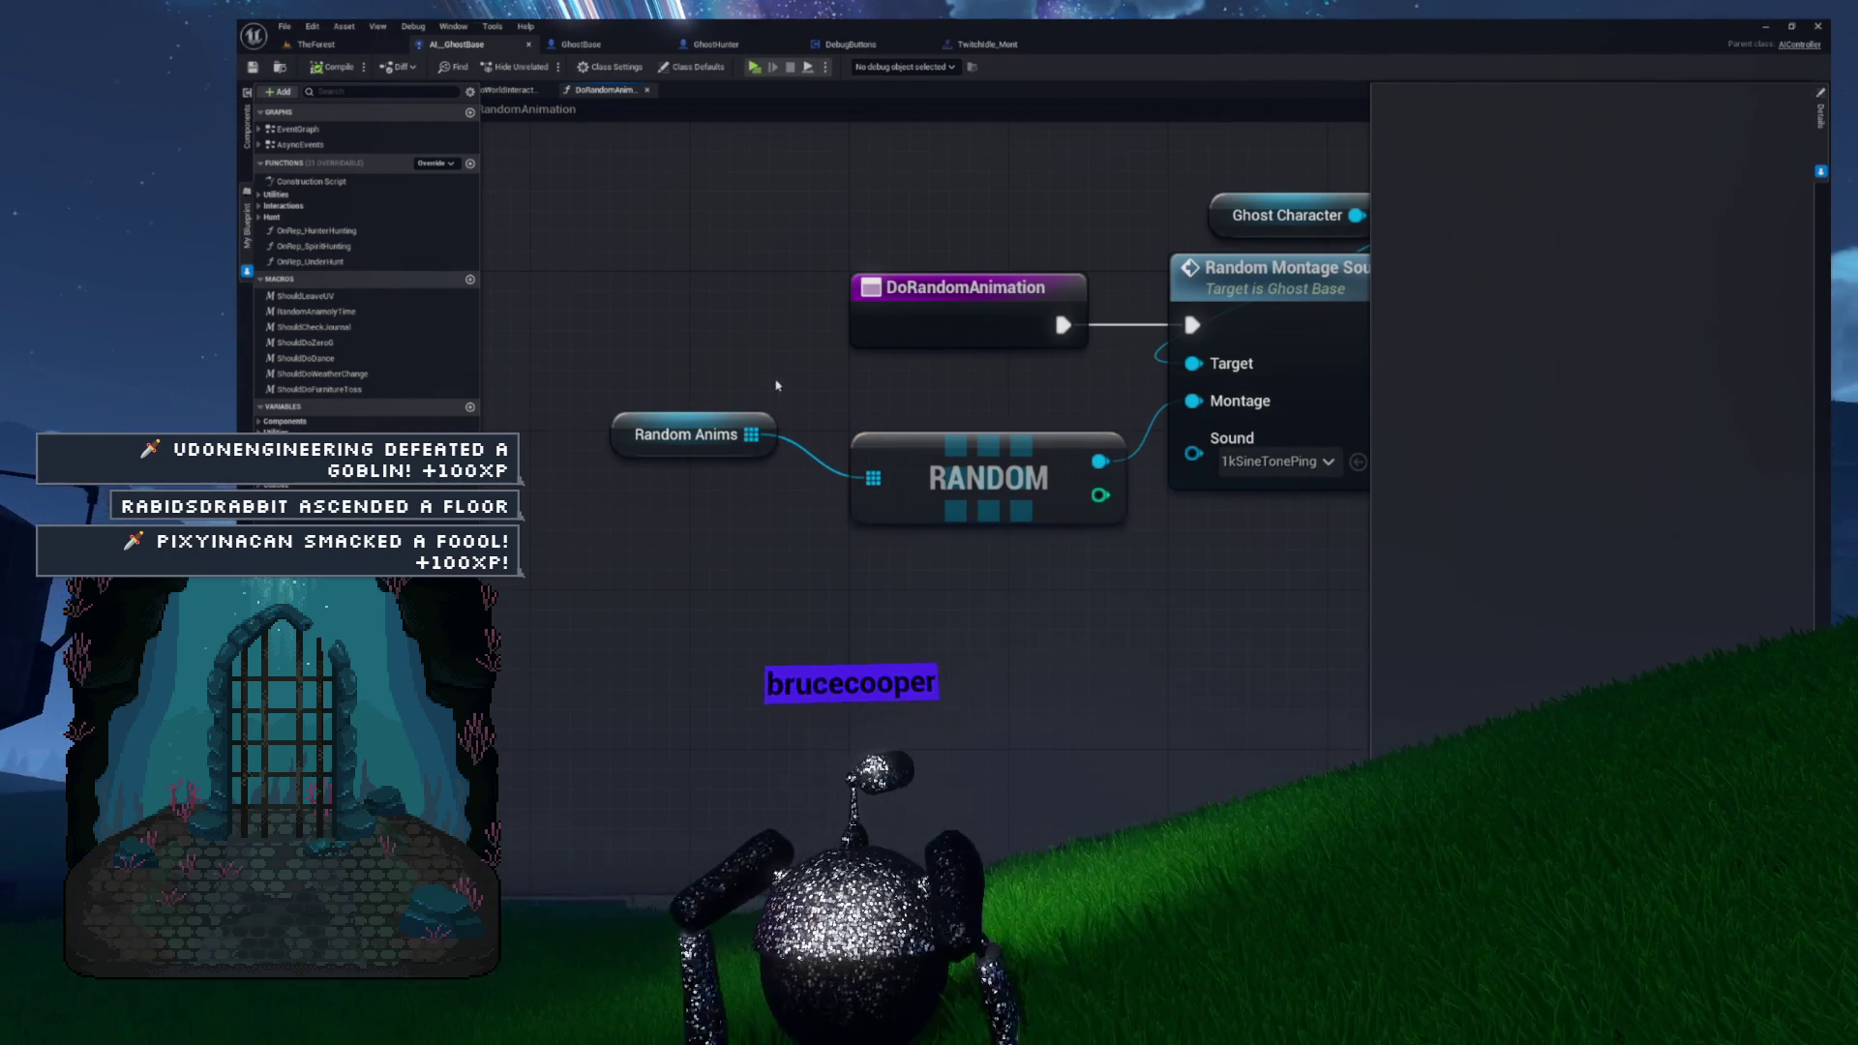
{"action": "mouse_move", "coordinate": [675, 424]}
{"action": "left_mouse_down"}
{"action": "mouse_move", "coordinate": [665, 402]}
{"action": "mouse_move", "coordinate": [736, 384]}
{"action": "mouse_move", "coordinate": [734, 404]}
{"action": "left_mouse_up"}
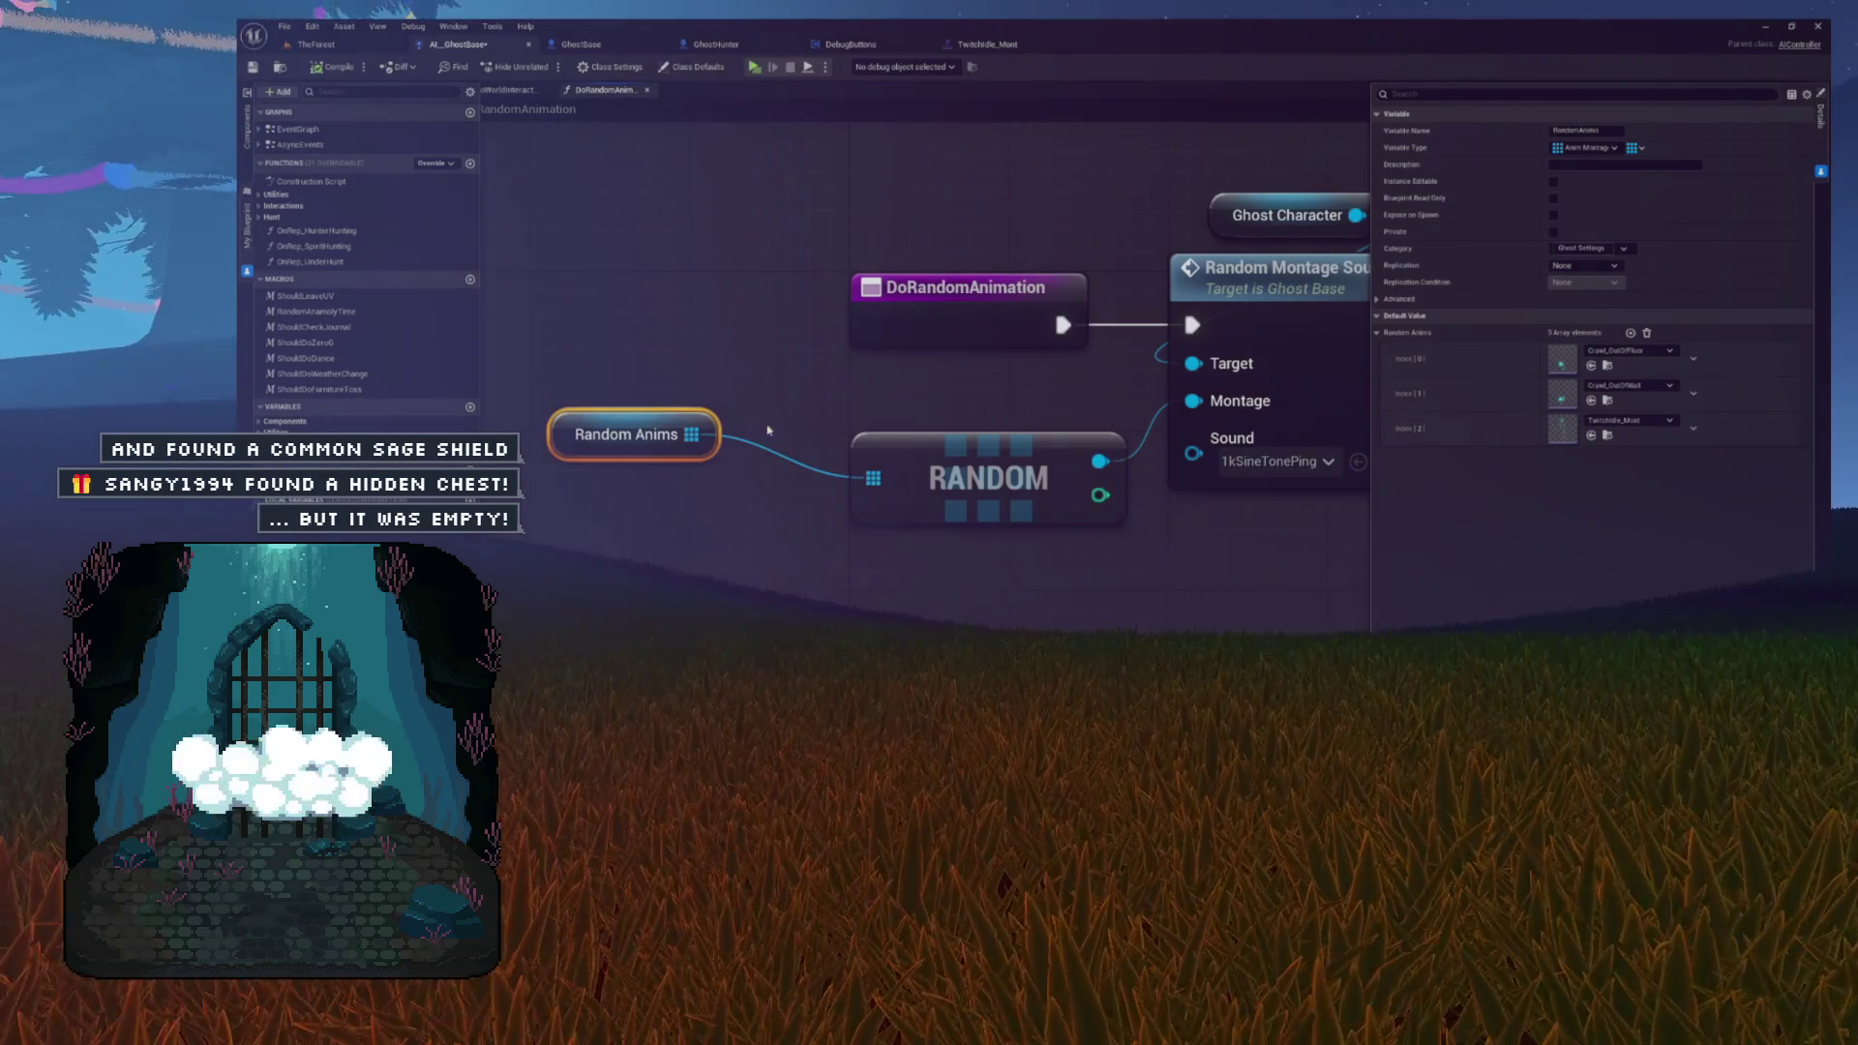
{"action": "left_click", "coordinate": [735, 484]}
{"action": "left_click_drag", "start_coordinate": [782, 429], "coordinate": [827, 450]}
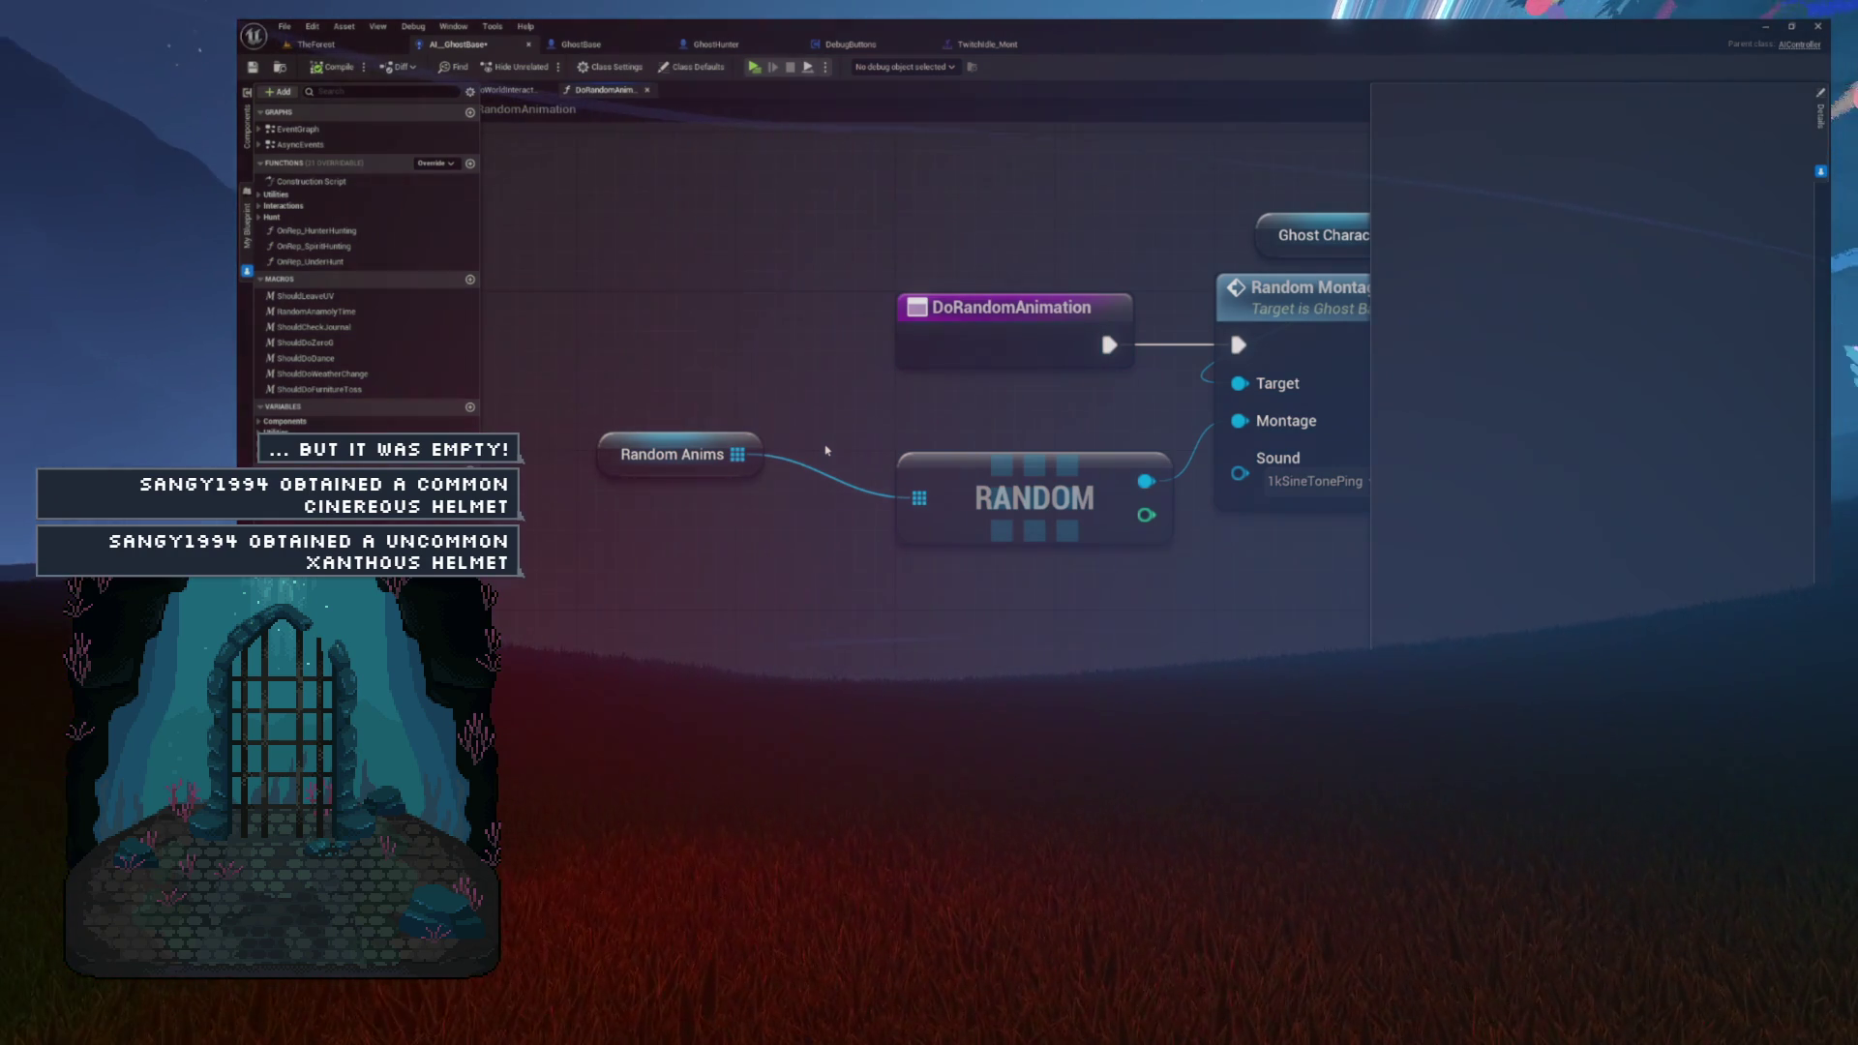
{"action": "mouse_move", "coordinate": [641, 452]}
{"action": "left_mouse_down"}
{"action": "mouse_move", "coordinate": [660, 452]}
{"action": "mouse_move", "coordinate": [660, 491]}
{"action": "left_mouse_up"}
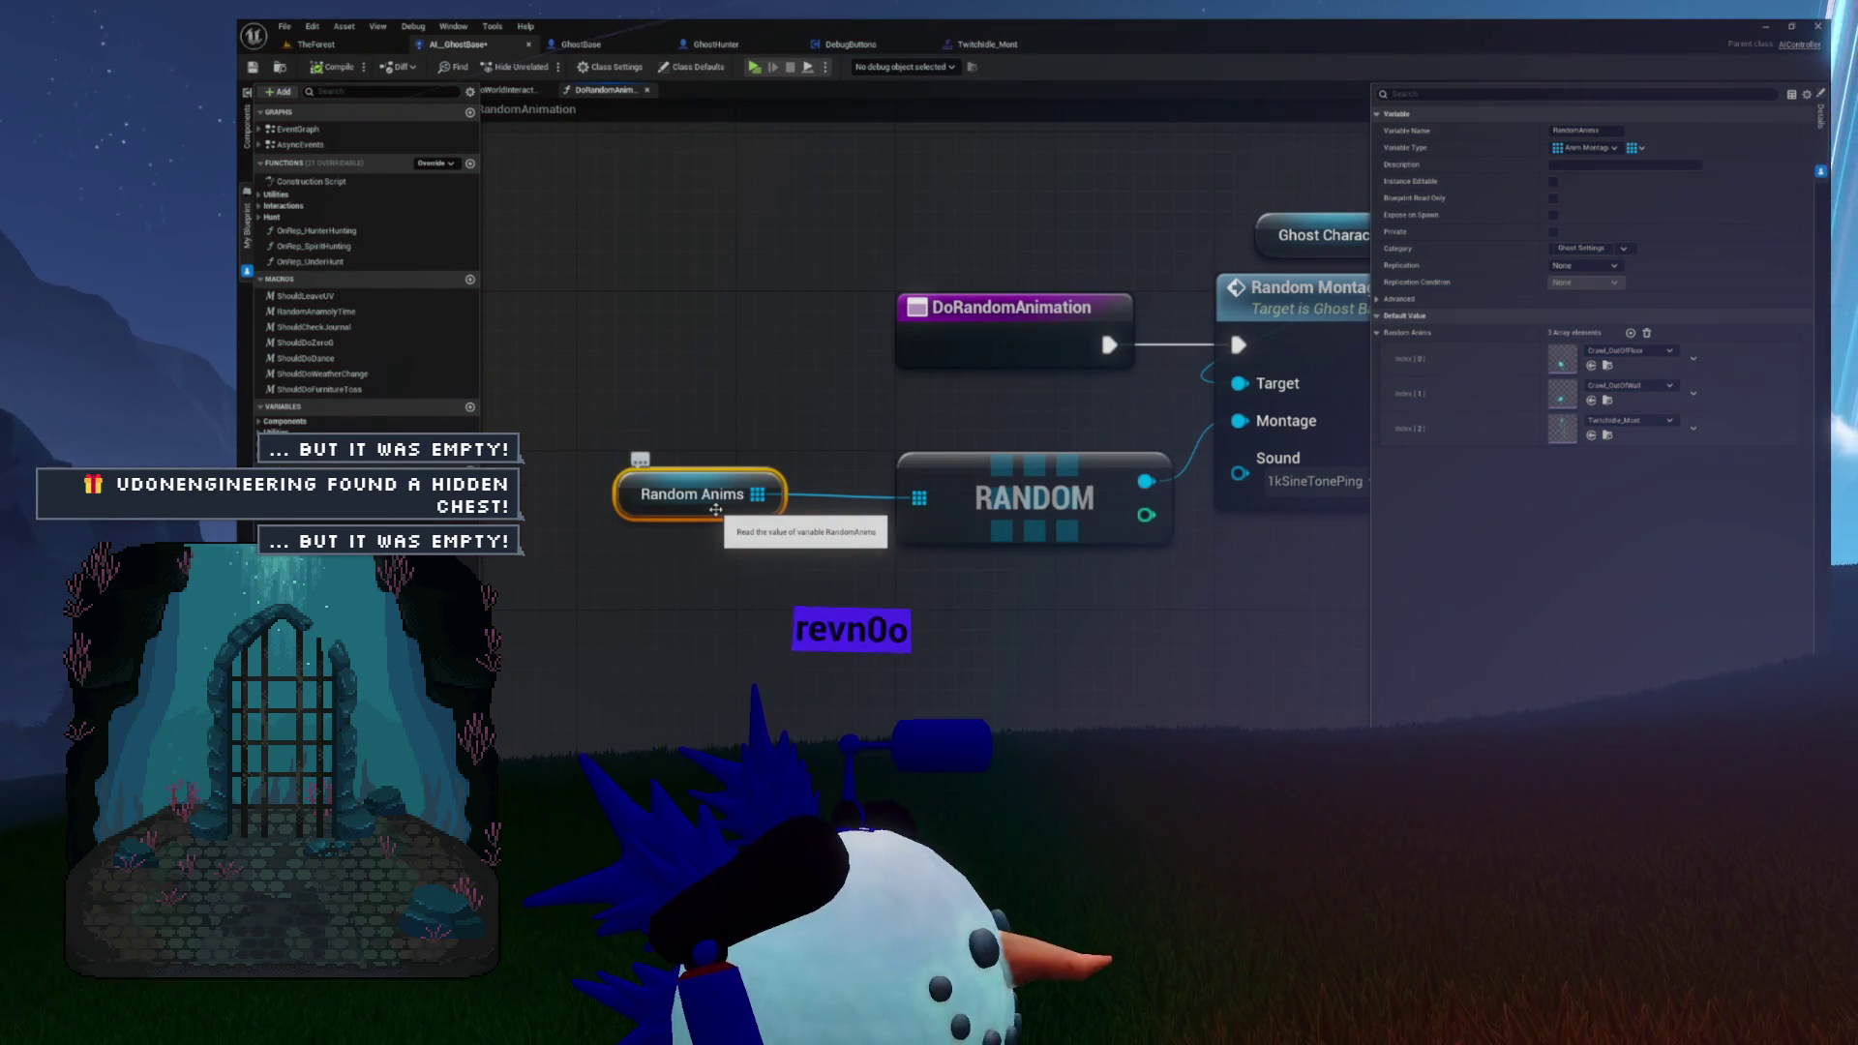
{"action": "left_click_drag", "start_coordinate": [791, 417], "coordinate": [753, 408]}
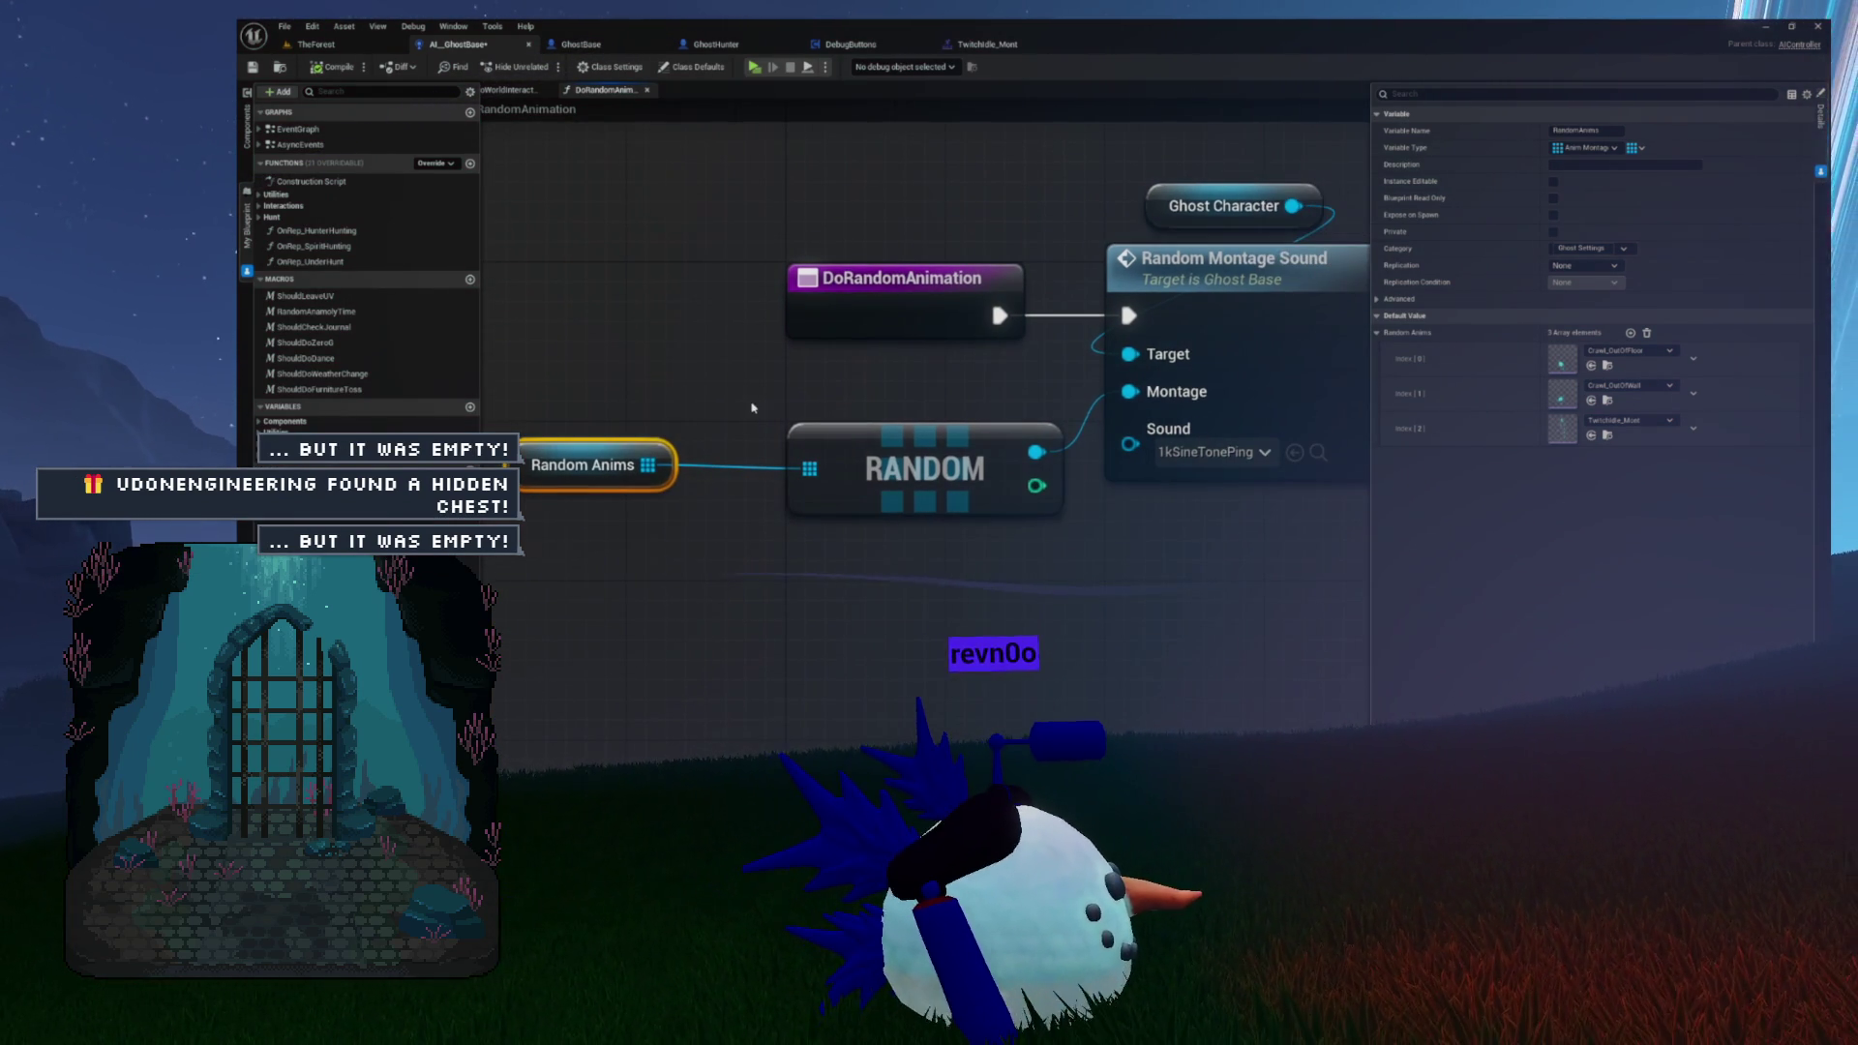
{"action": "mouse_move", "coordinate": [624, 407]}
{"action": "left_mouse_down"}
{"action": "mouse_move", "coordinate": [629, 455]}
{"action": "mouse_move", "coordinate": [855, 519]}
{"action": "left_mouse_up"}
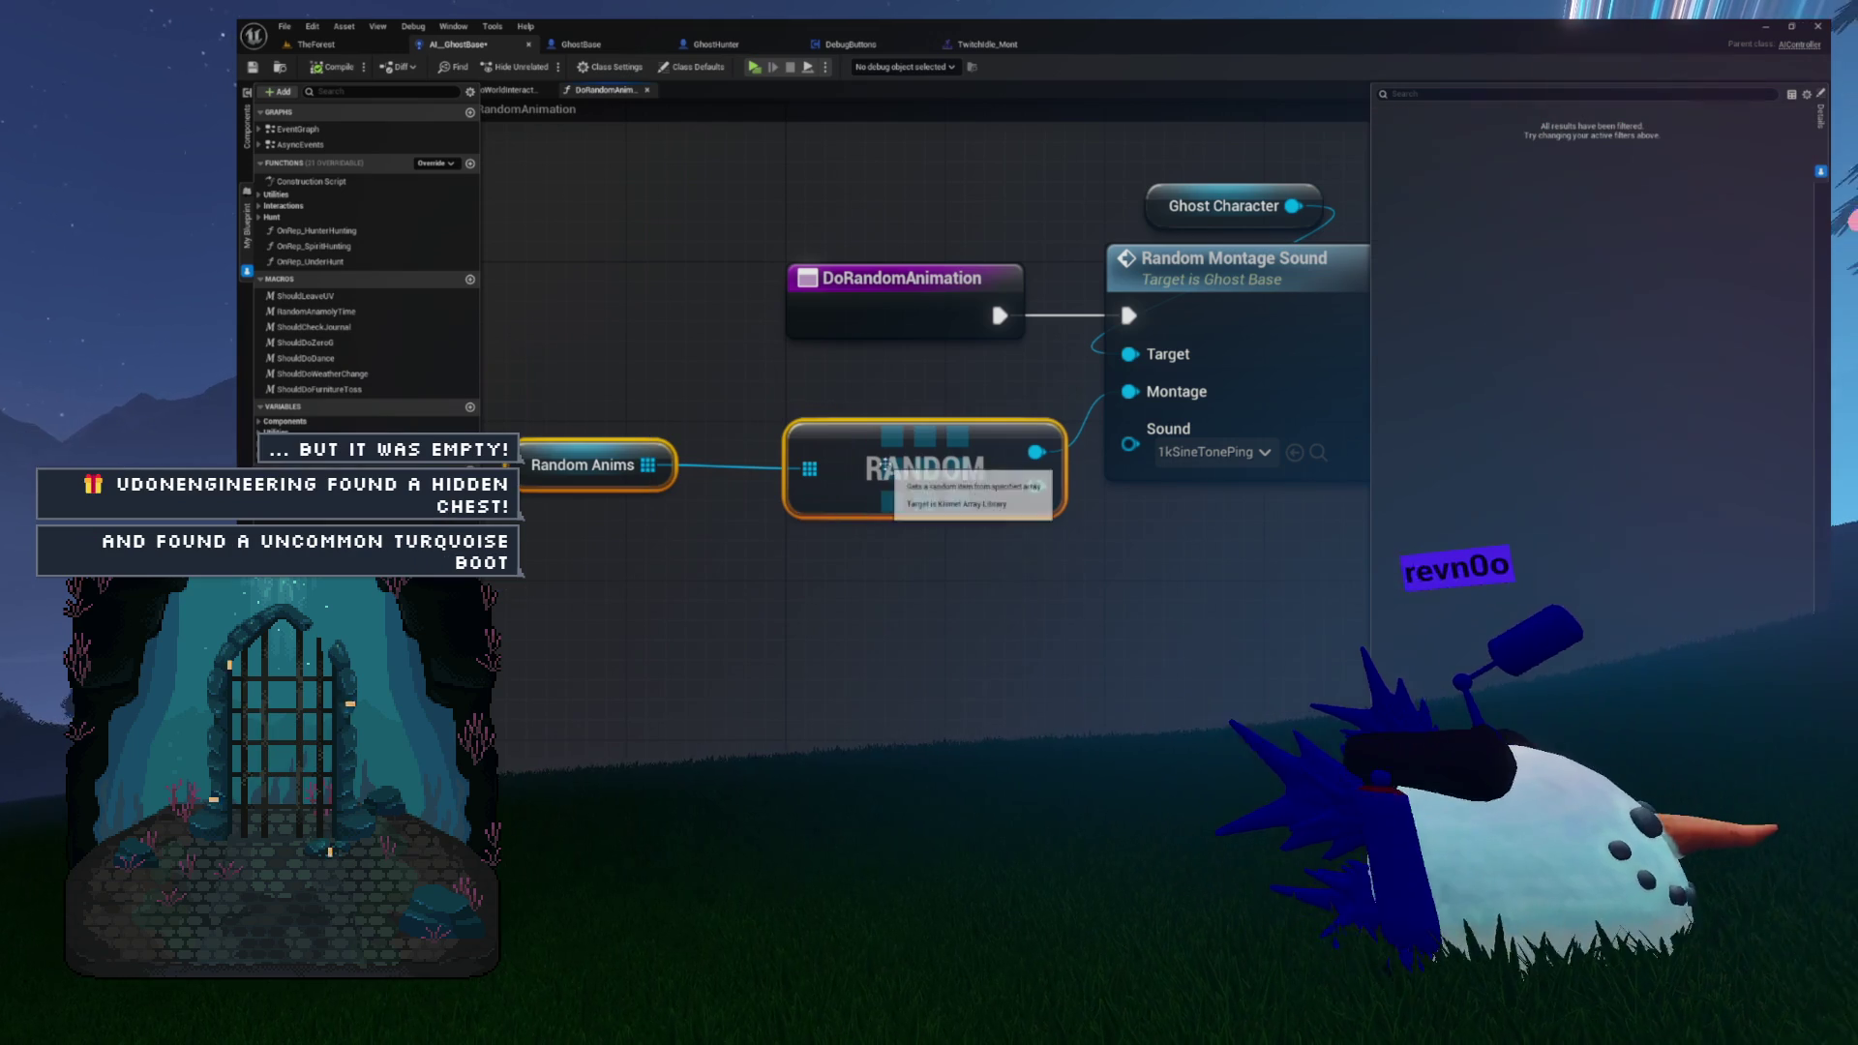
{"action": "left_click_drag", "start_coordinate": [1054, 370], "coordinate": [1192, 433]}
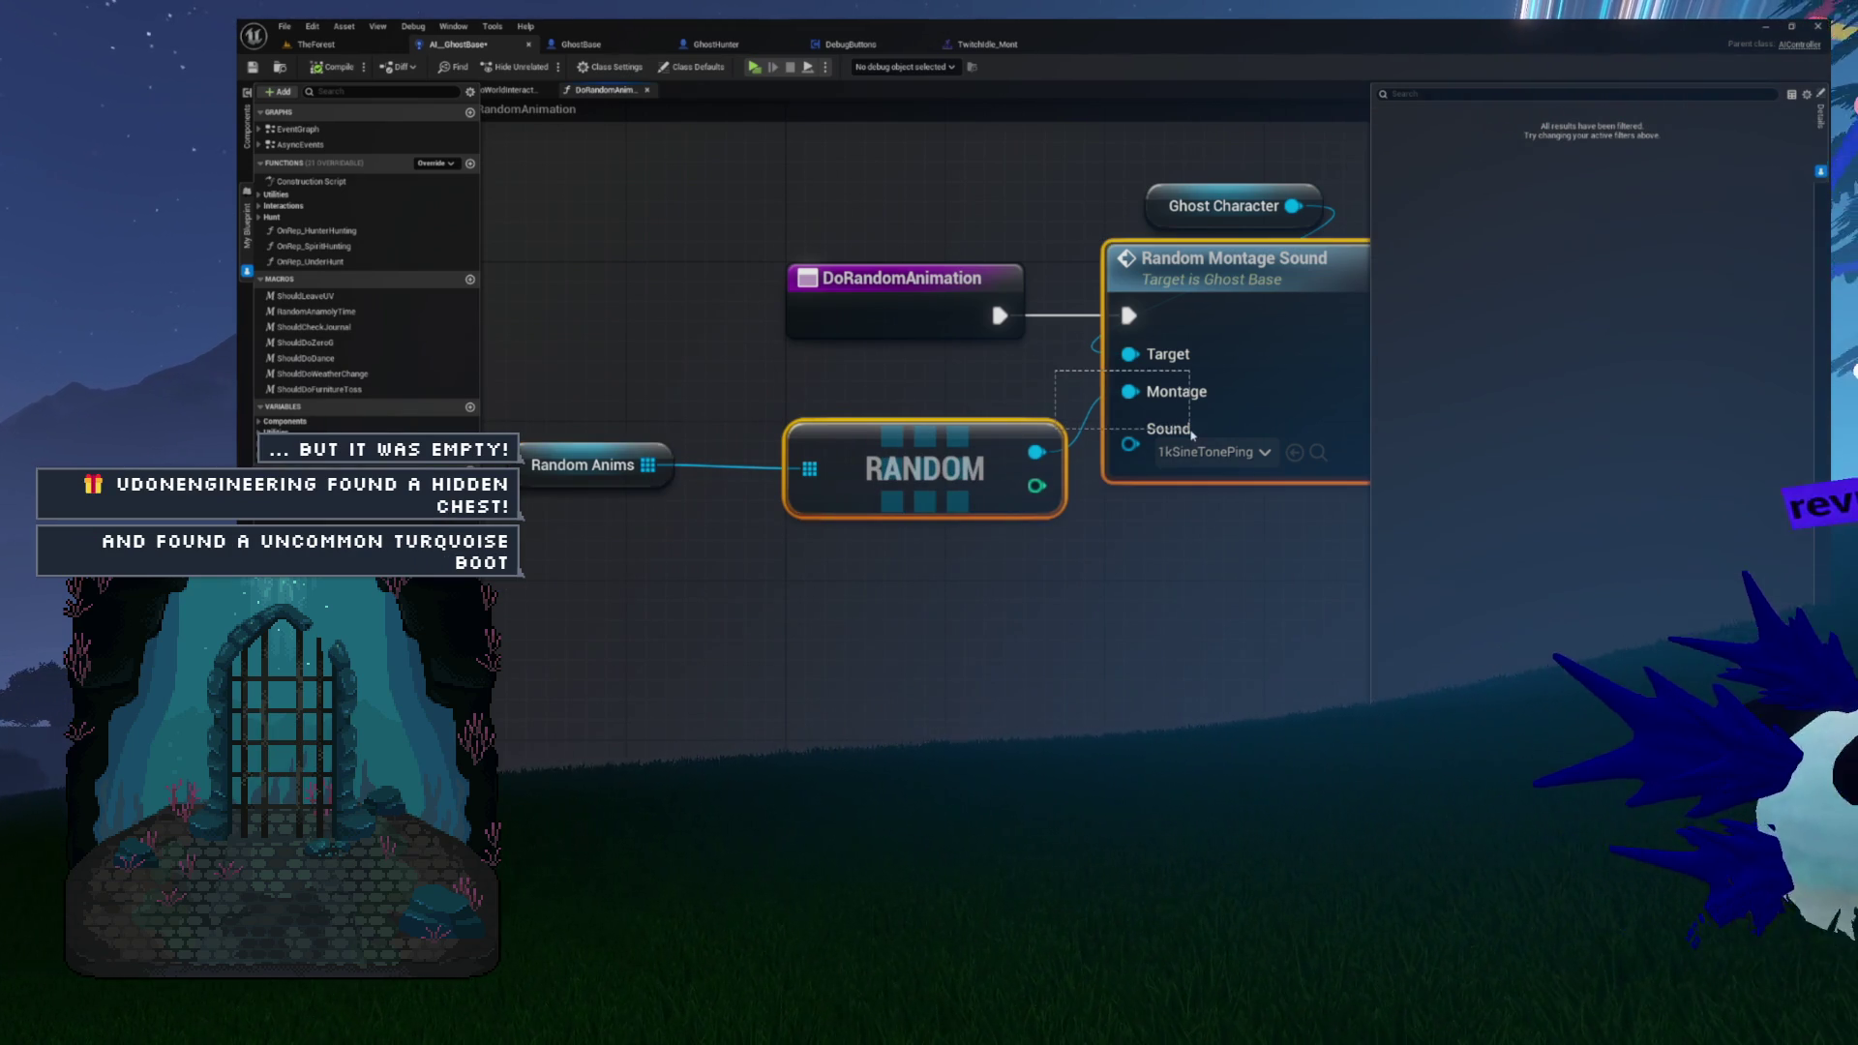
{"action": "left_click", "coordinate": [1216, 522]}
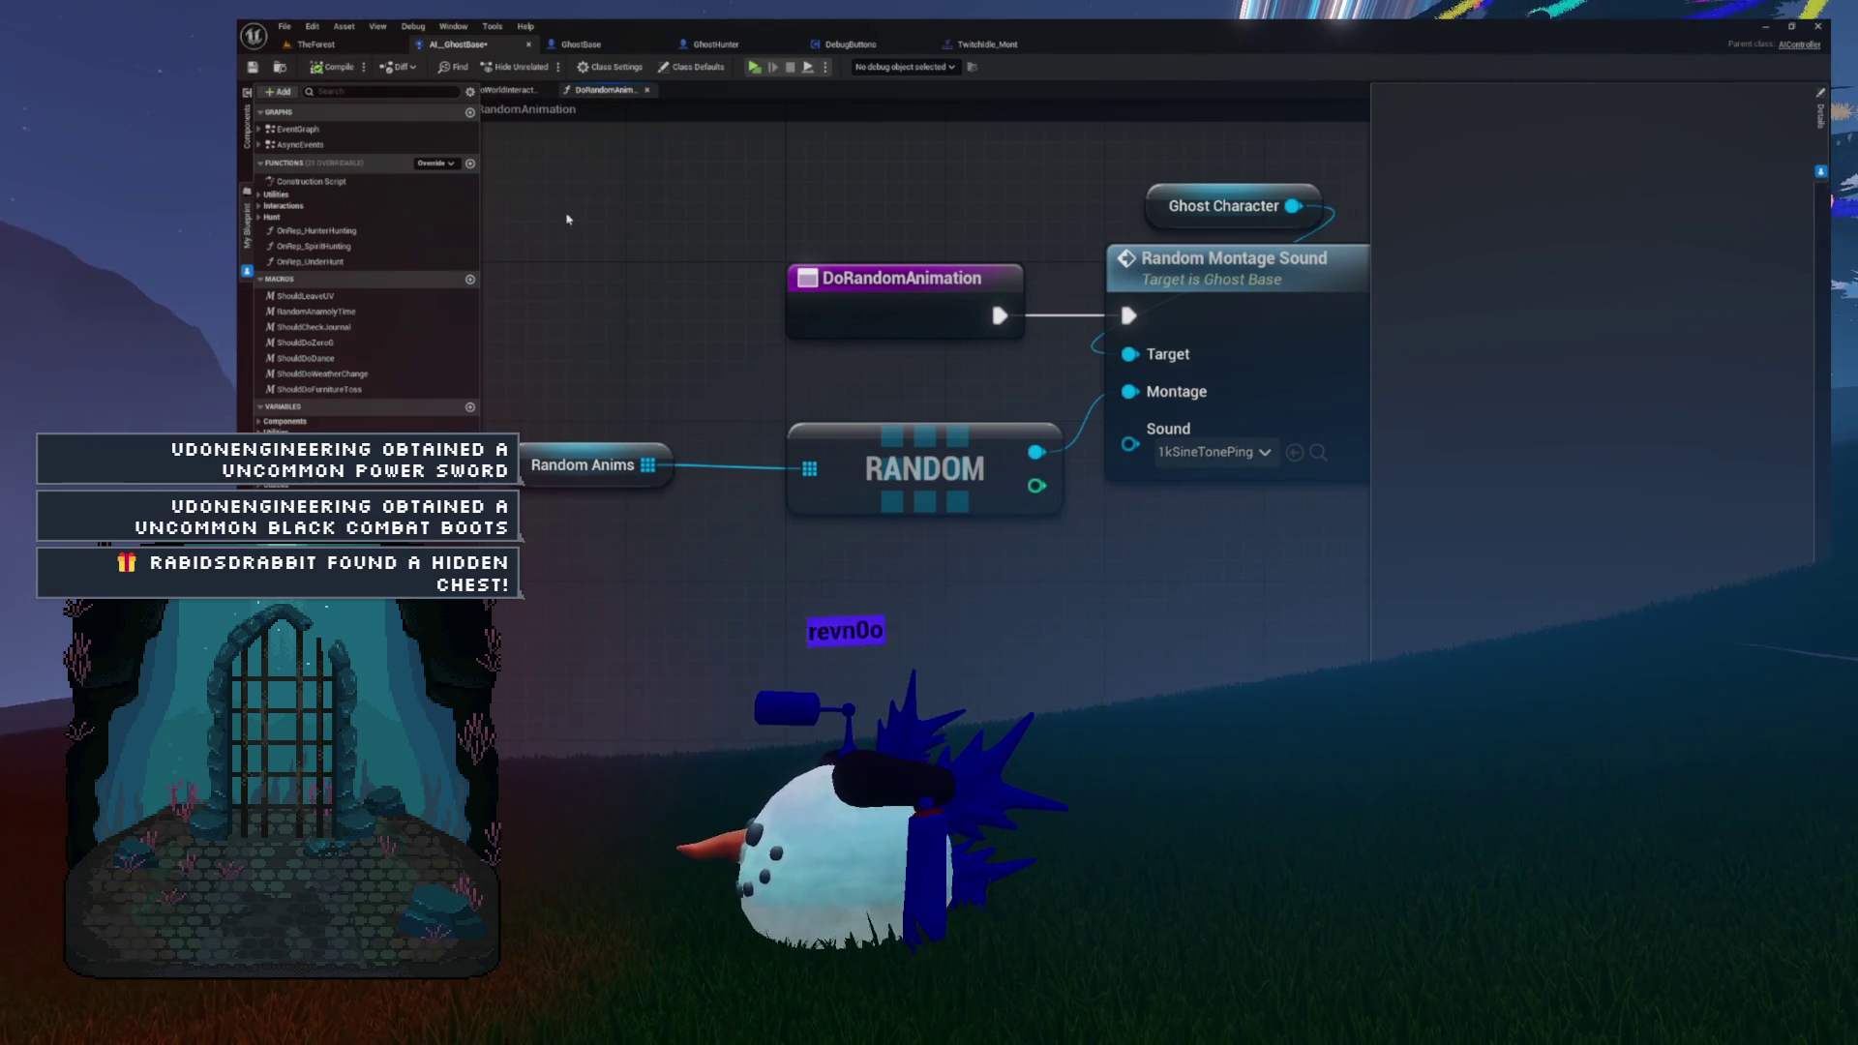
{"action": "key", "text": "ctrl+space"}
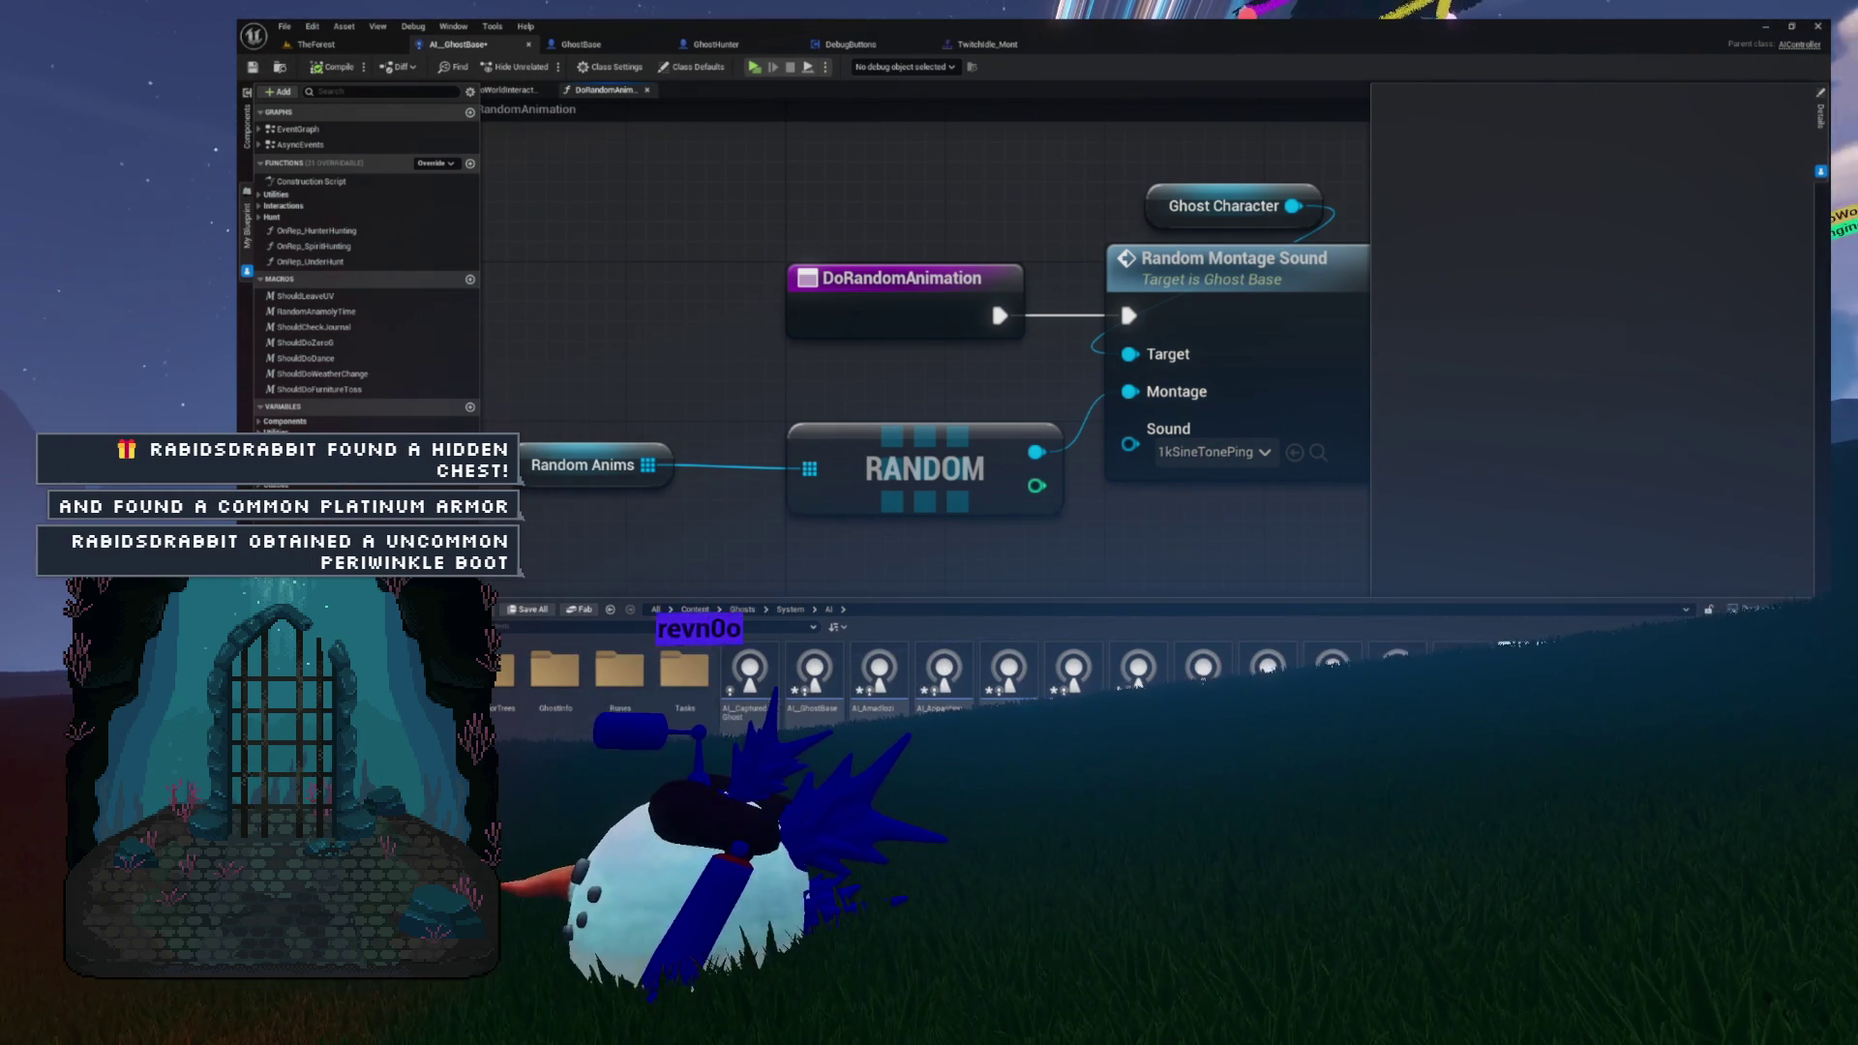
- Create a GhostAnimEvent structure in Ghosts/System via Blueprint > Structure and save it
{"action": "left_click", "coordinate": [742, 608]}
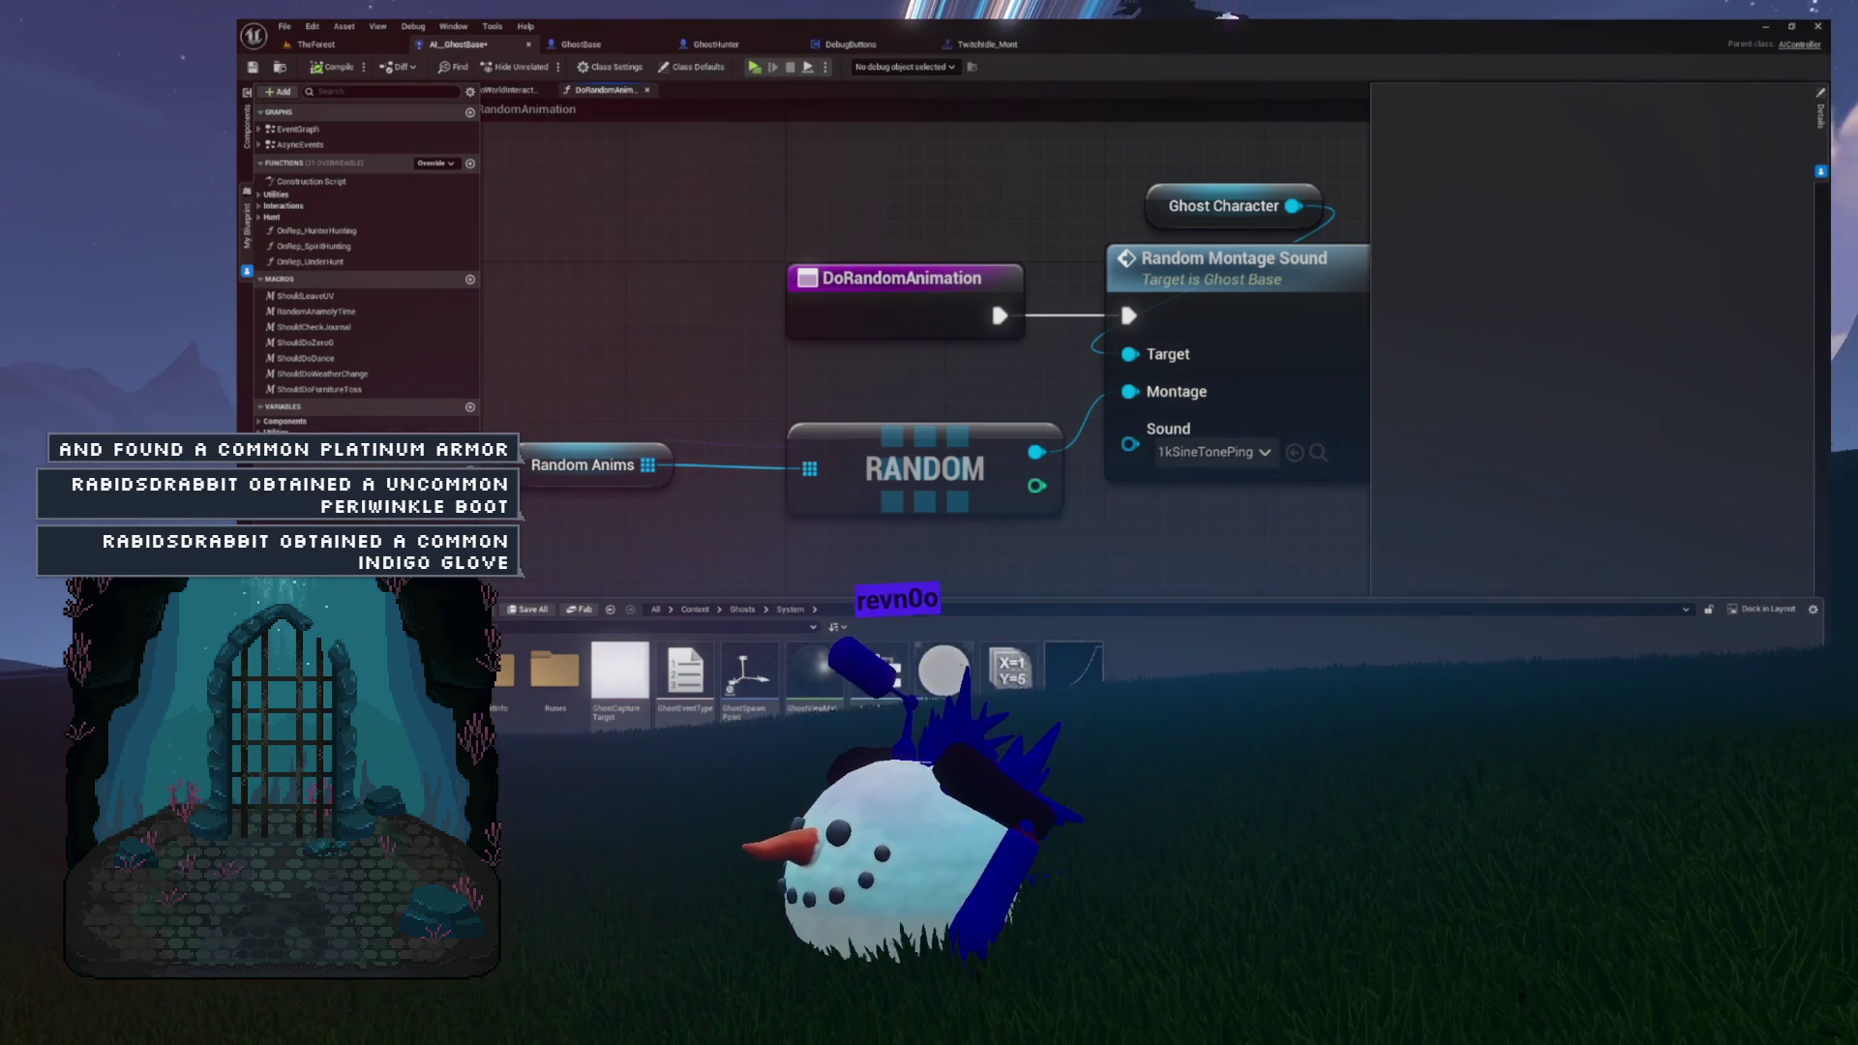
{"action": "right_click", "coordinate": [1147, 658]}
{"action": "mouse_move", "coordinate": [1161, 500]}
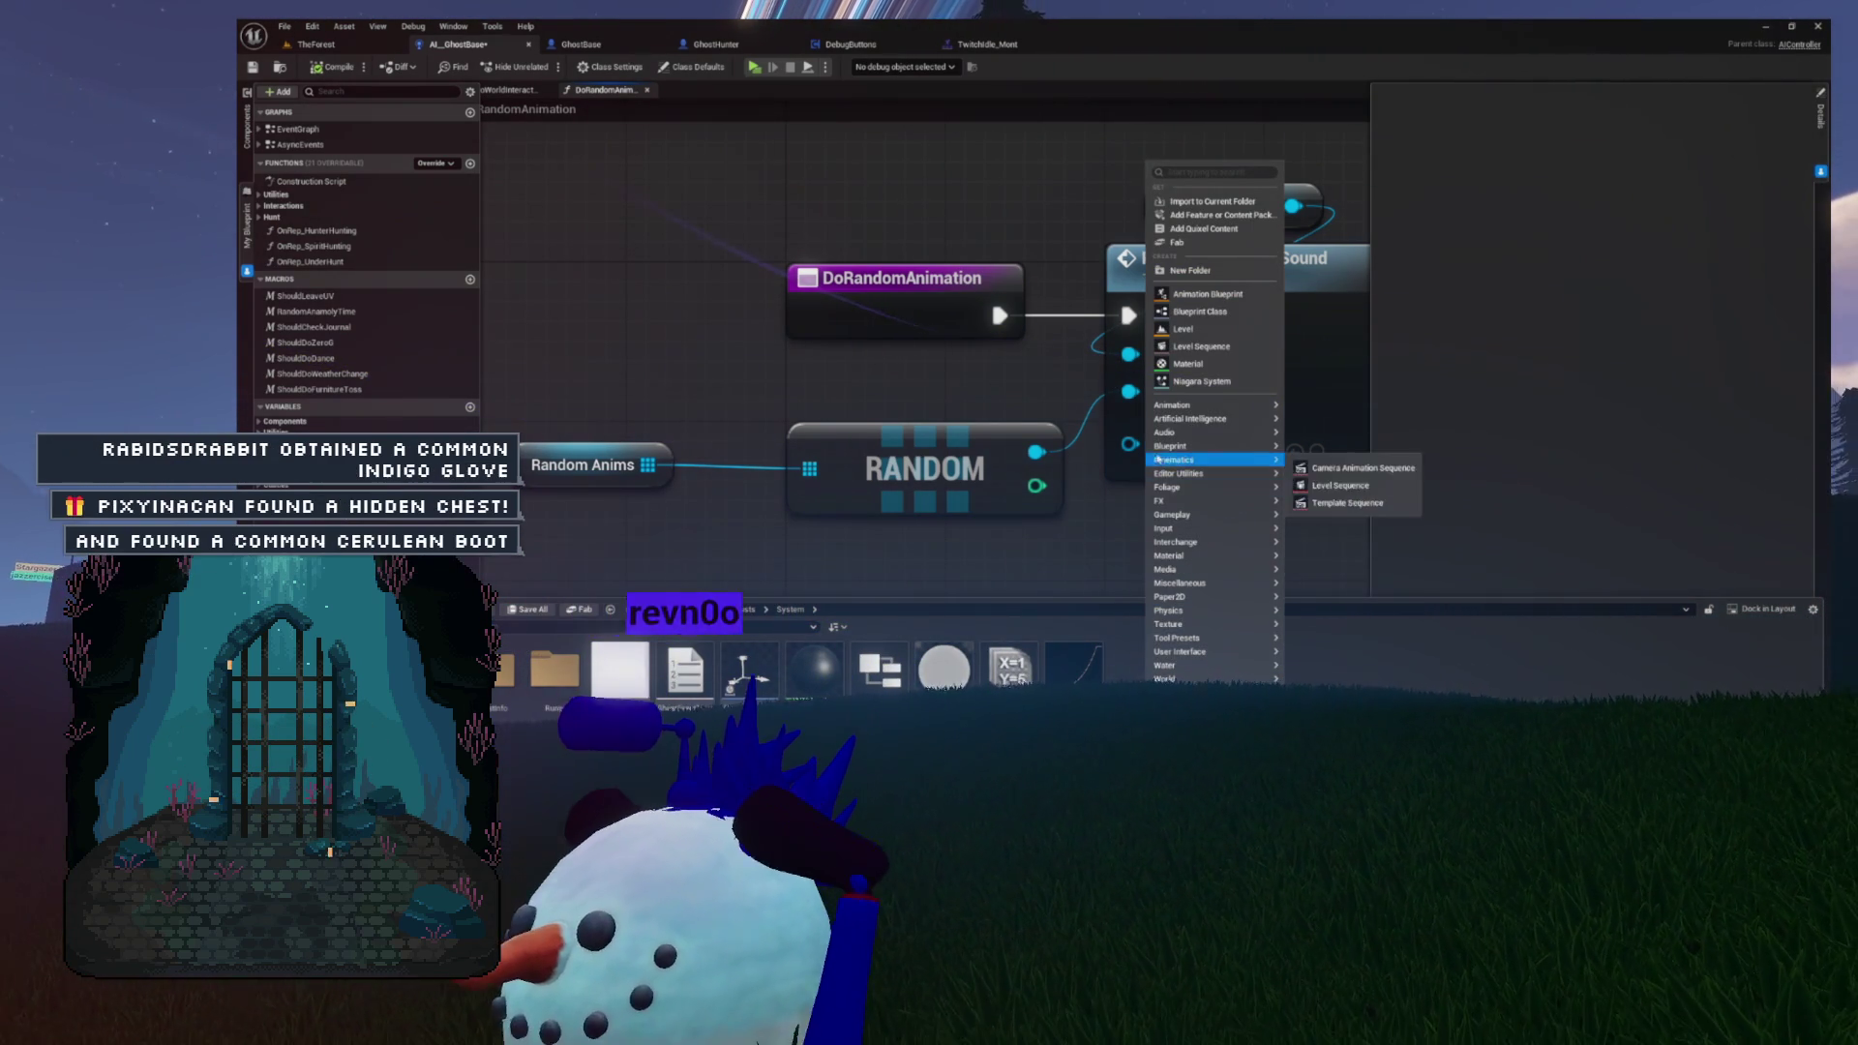
{"action": "key", "text": "Up"}
{"action": "key", "text": "Up"}
{"action": "mouse_move", "coordinate": [1277, 513]}
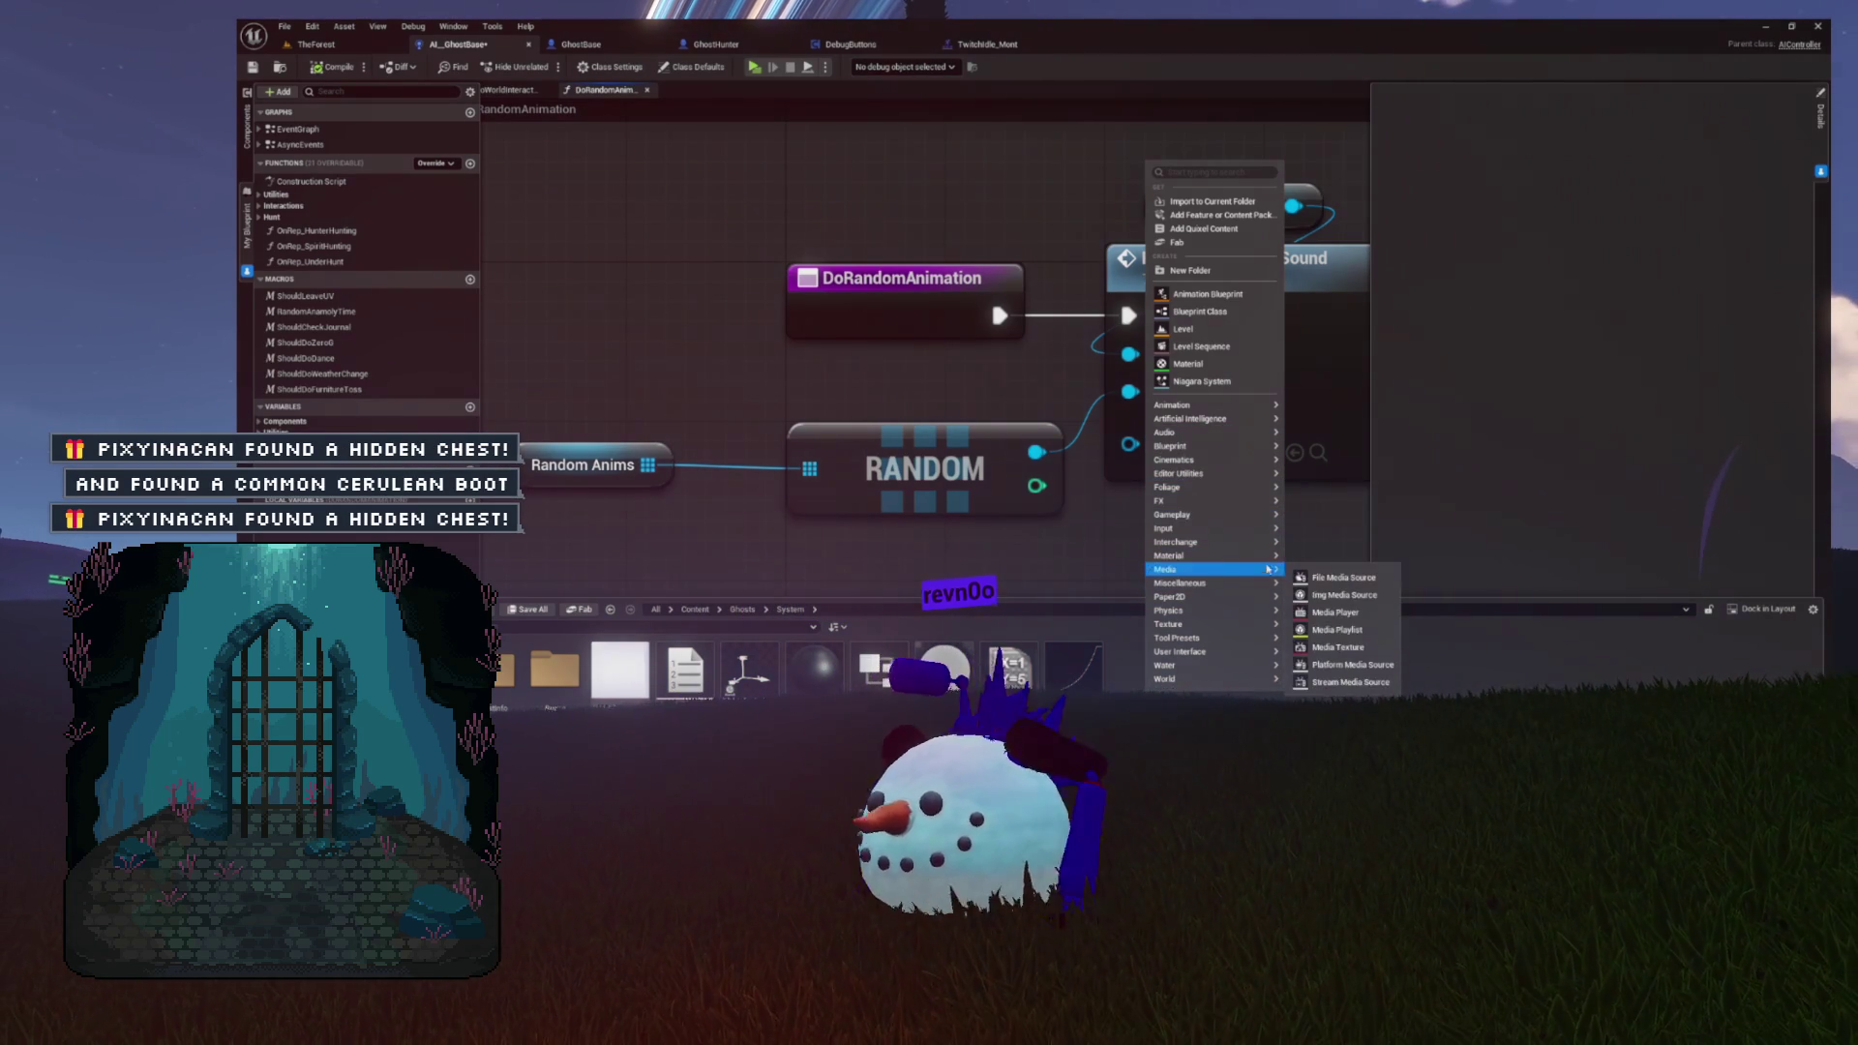
{"action": "mouse_move", "coordinate": [1299, 551]}
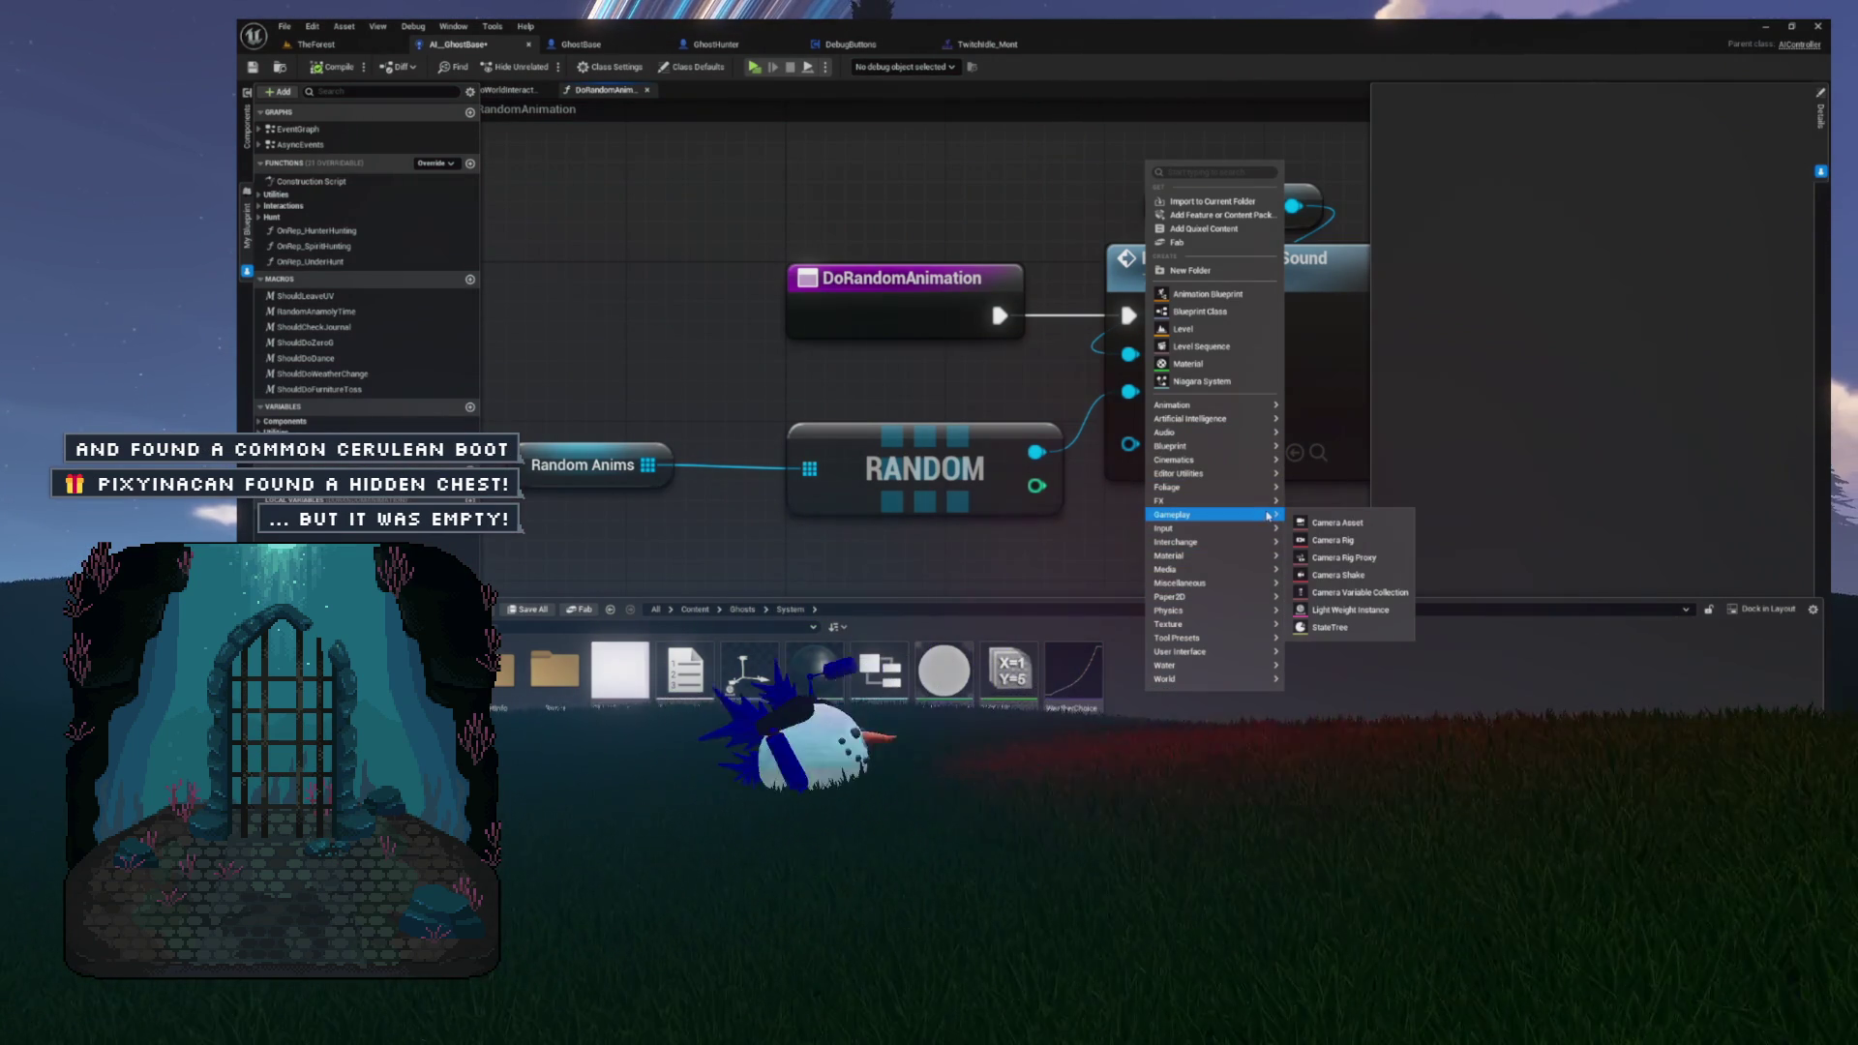
{"action": "mouse_move", "coordinate": [1224, 447]}
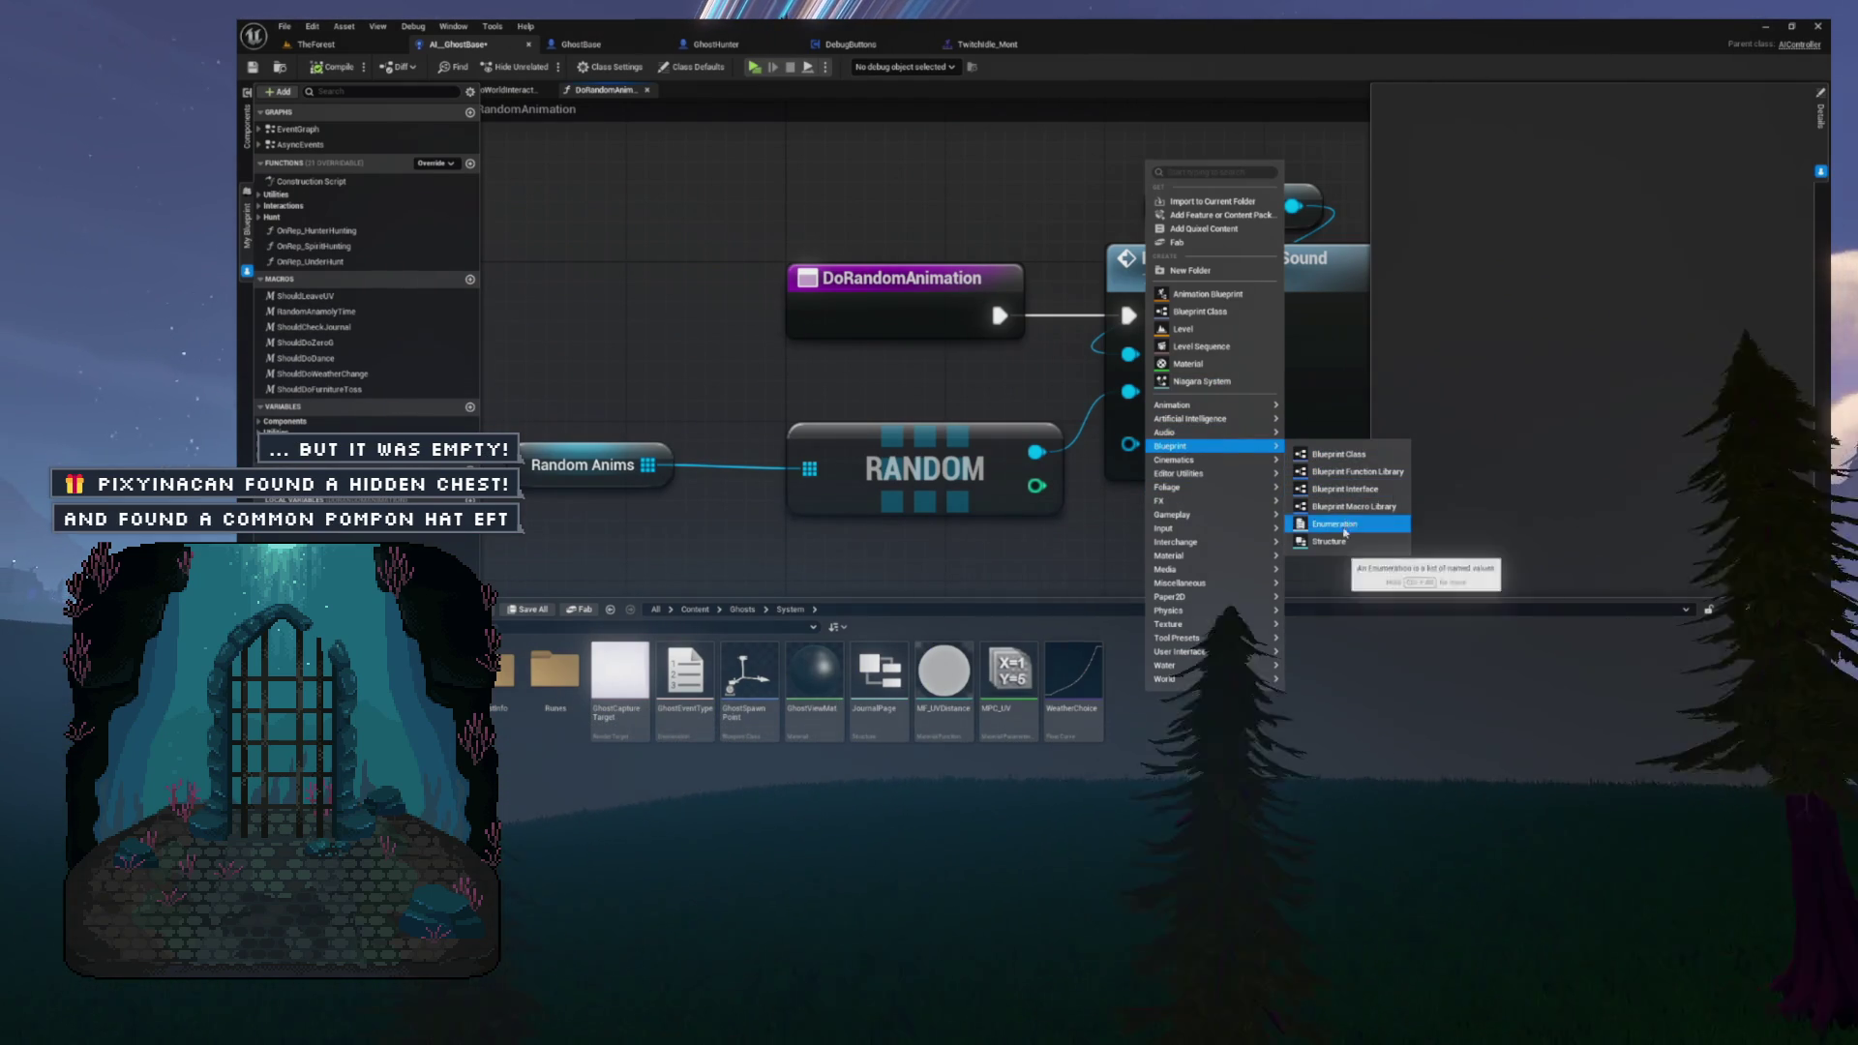
{"action": "left_click", "coordinate": [1329, 541]}
{"action": "type", "text": "Gh"}
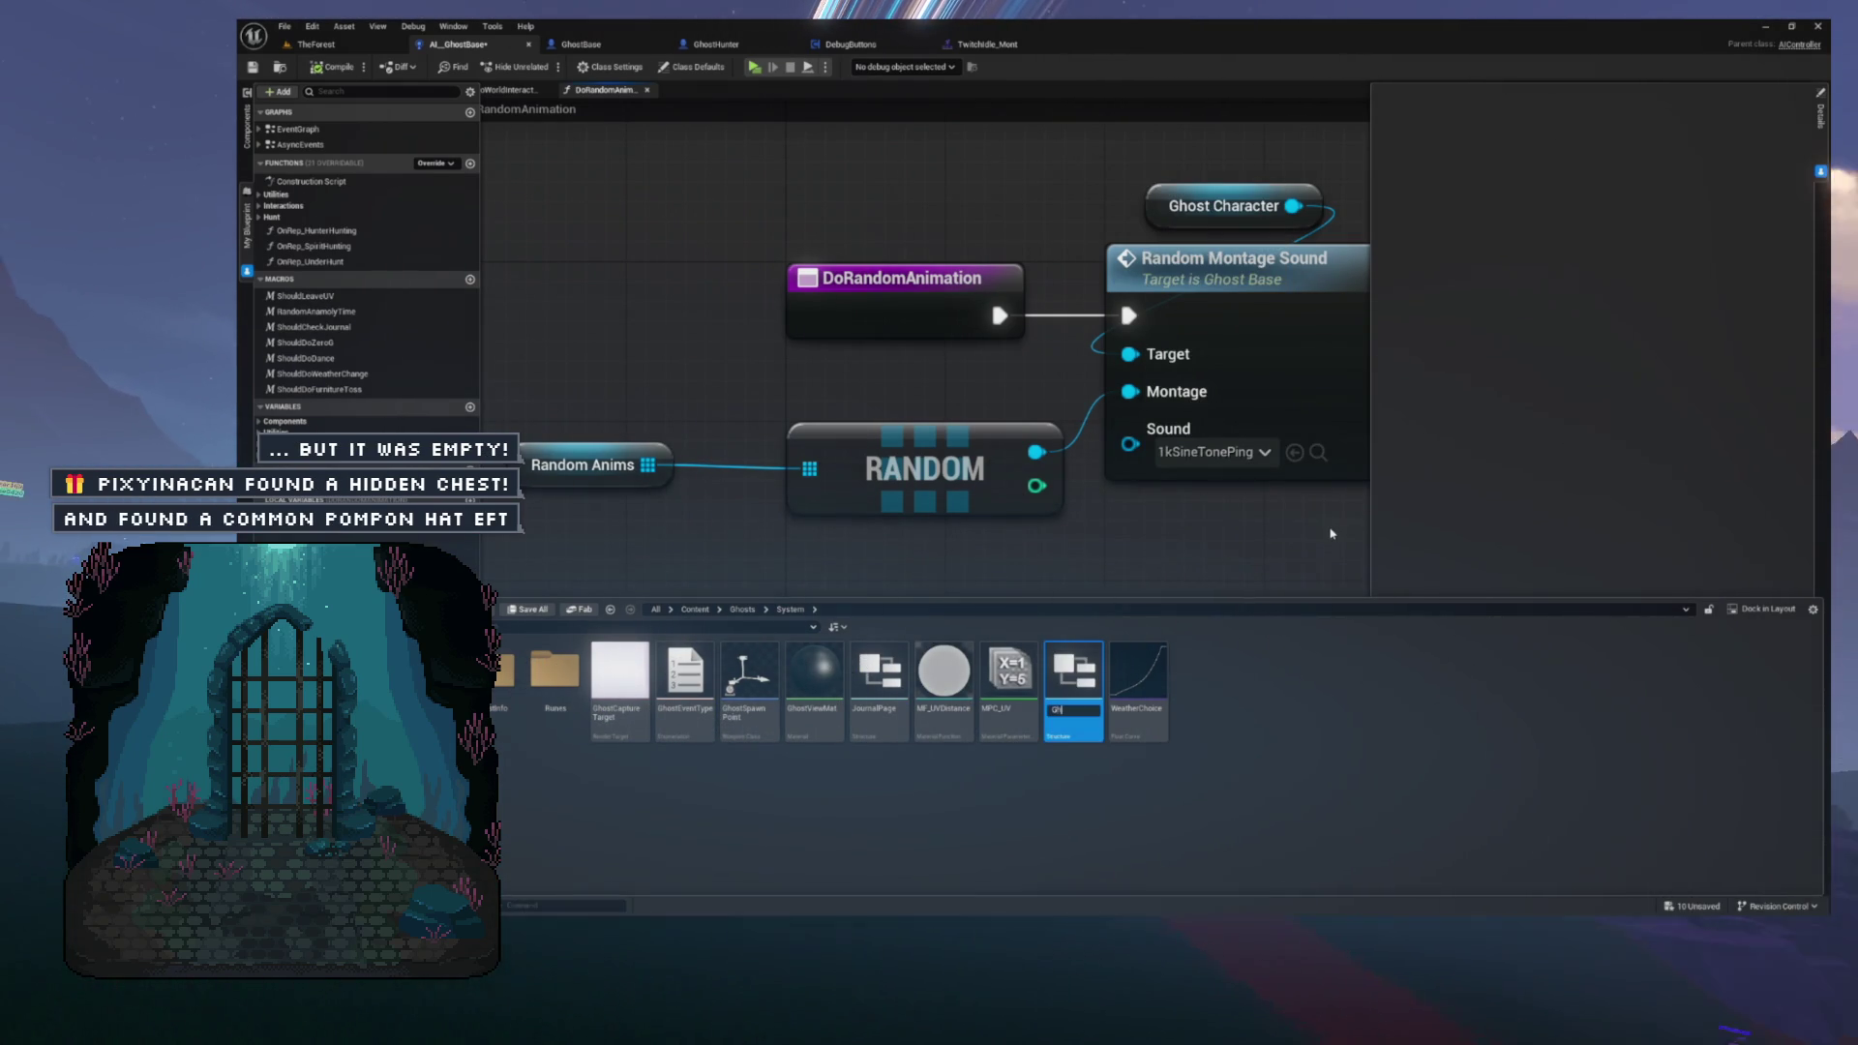
{"action": "type", "text": "ostAnimEvent"}
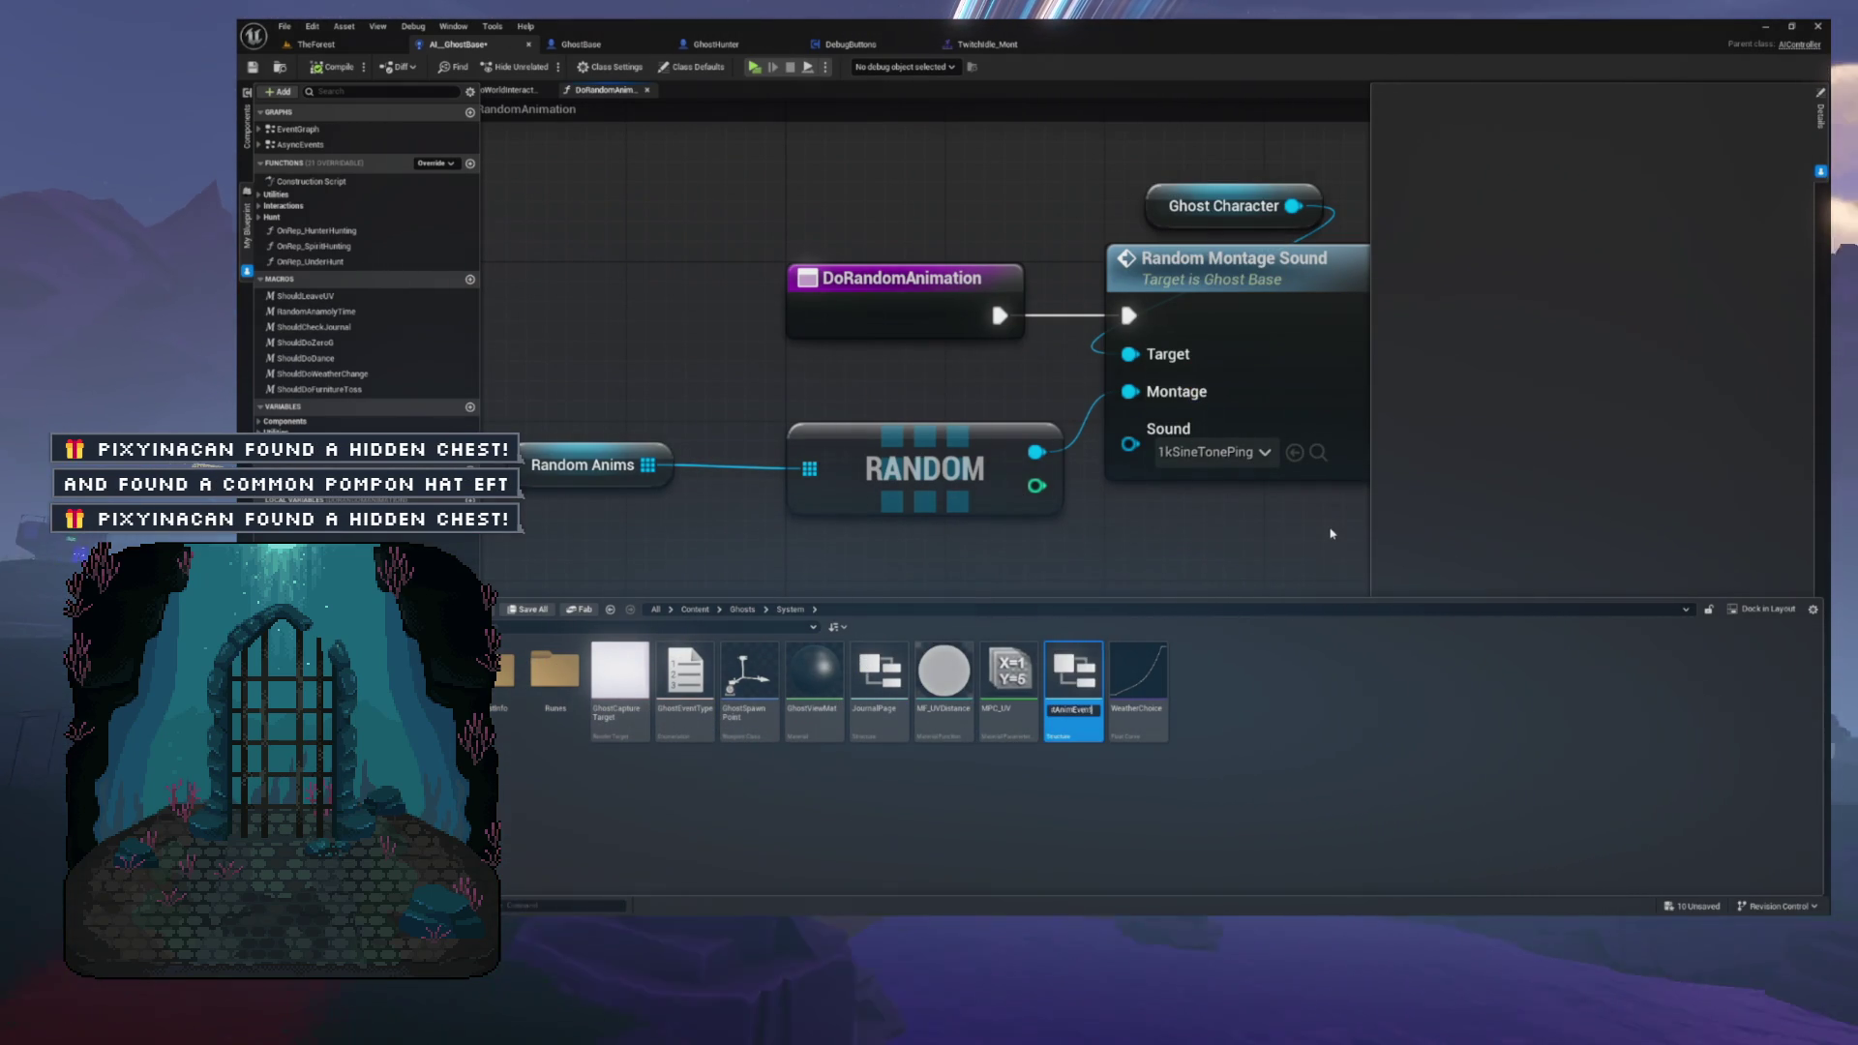
{"action": "key", "text": "Return"}
{"action": "key", "text": "ctrl+s"}
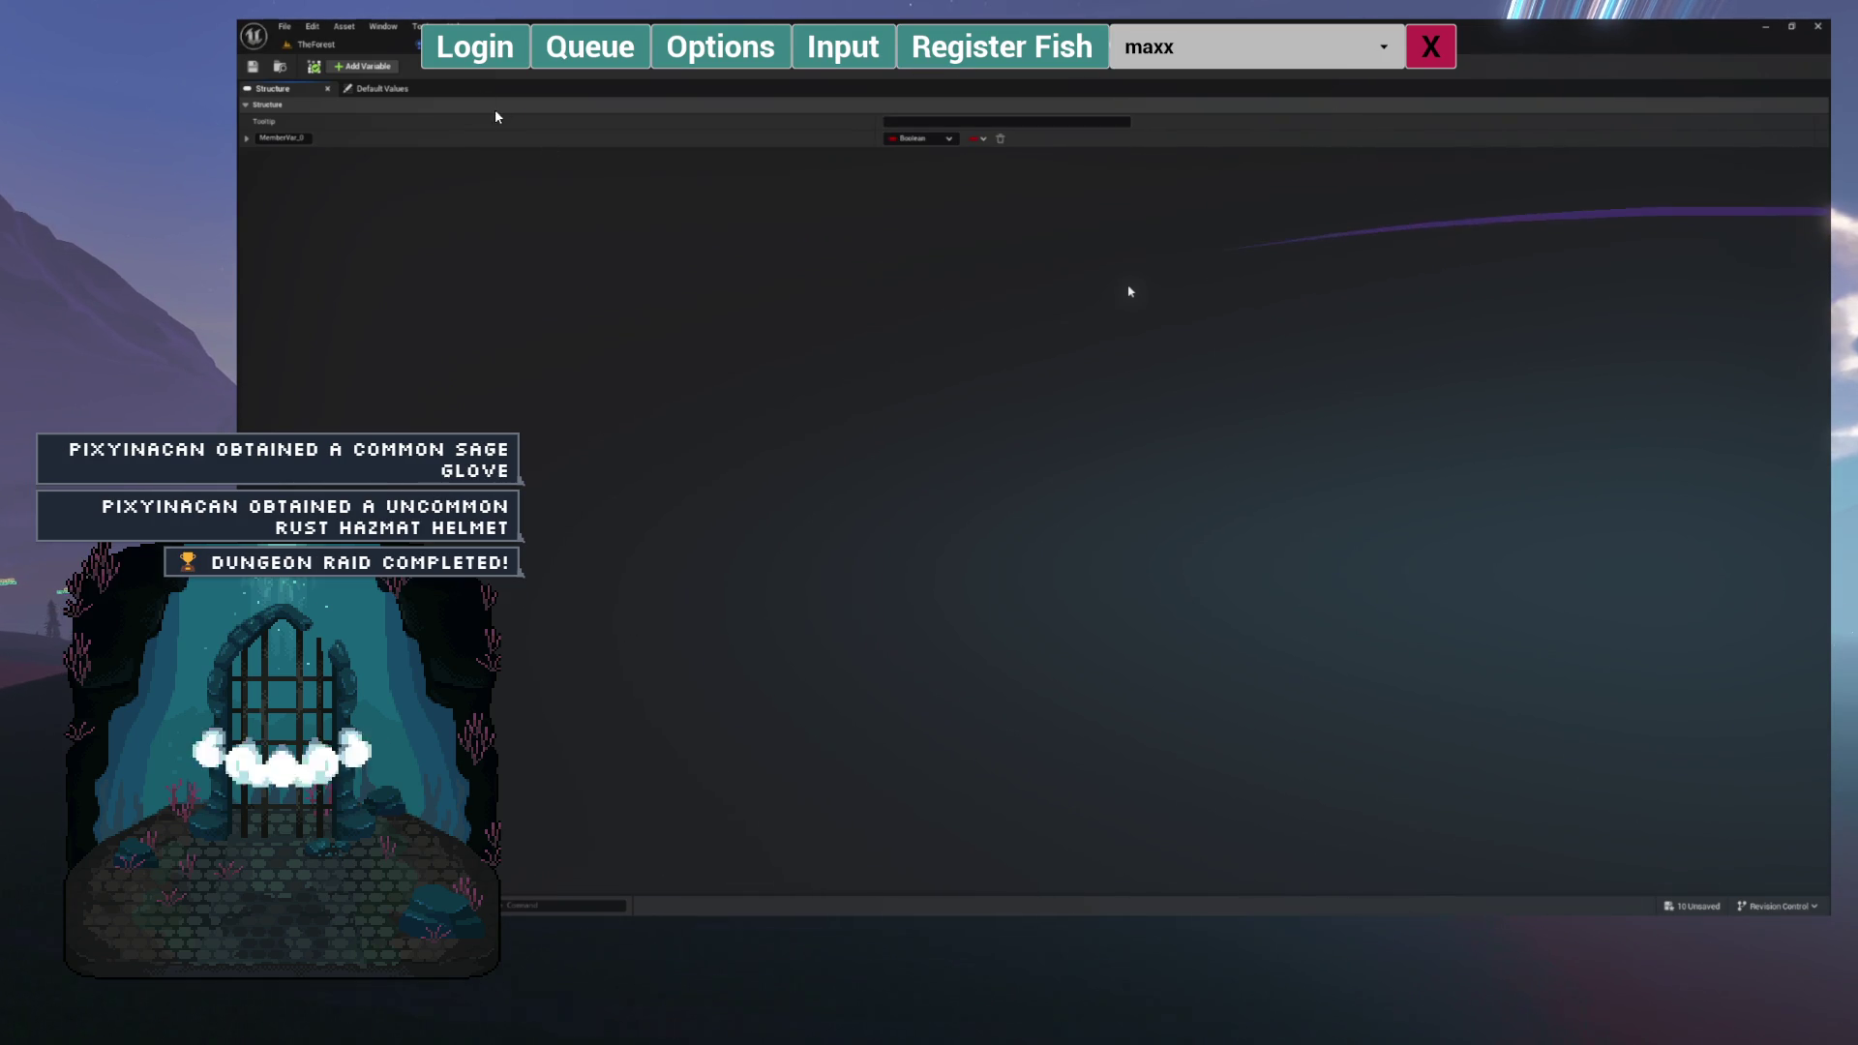
- Log the stream tool into Twitch and close its toolbar
{"action": "left_click", "coordinate": [477, 56]}
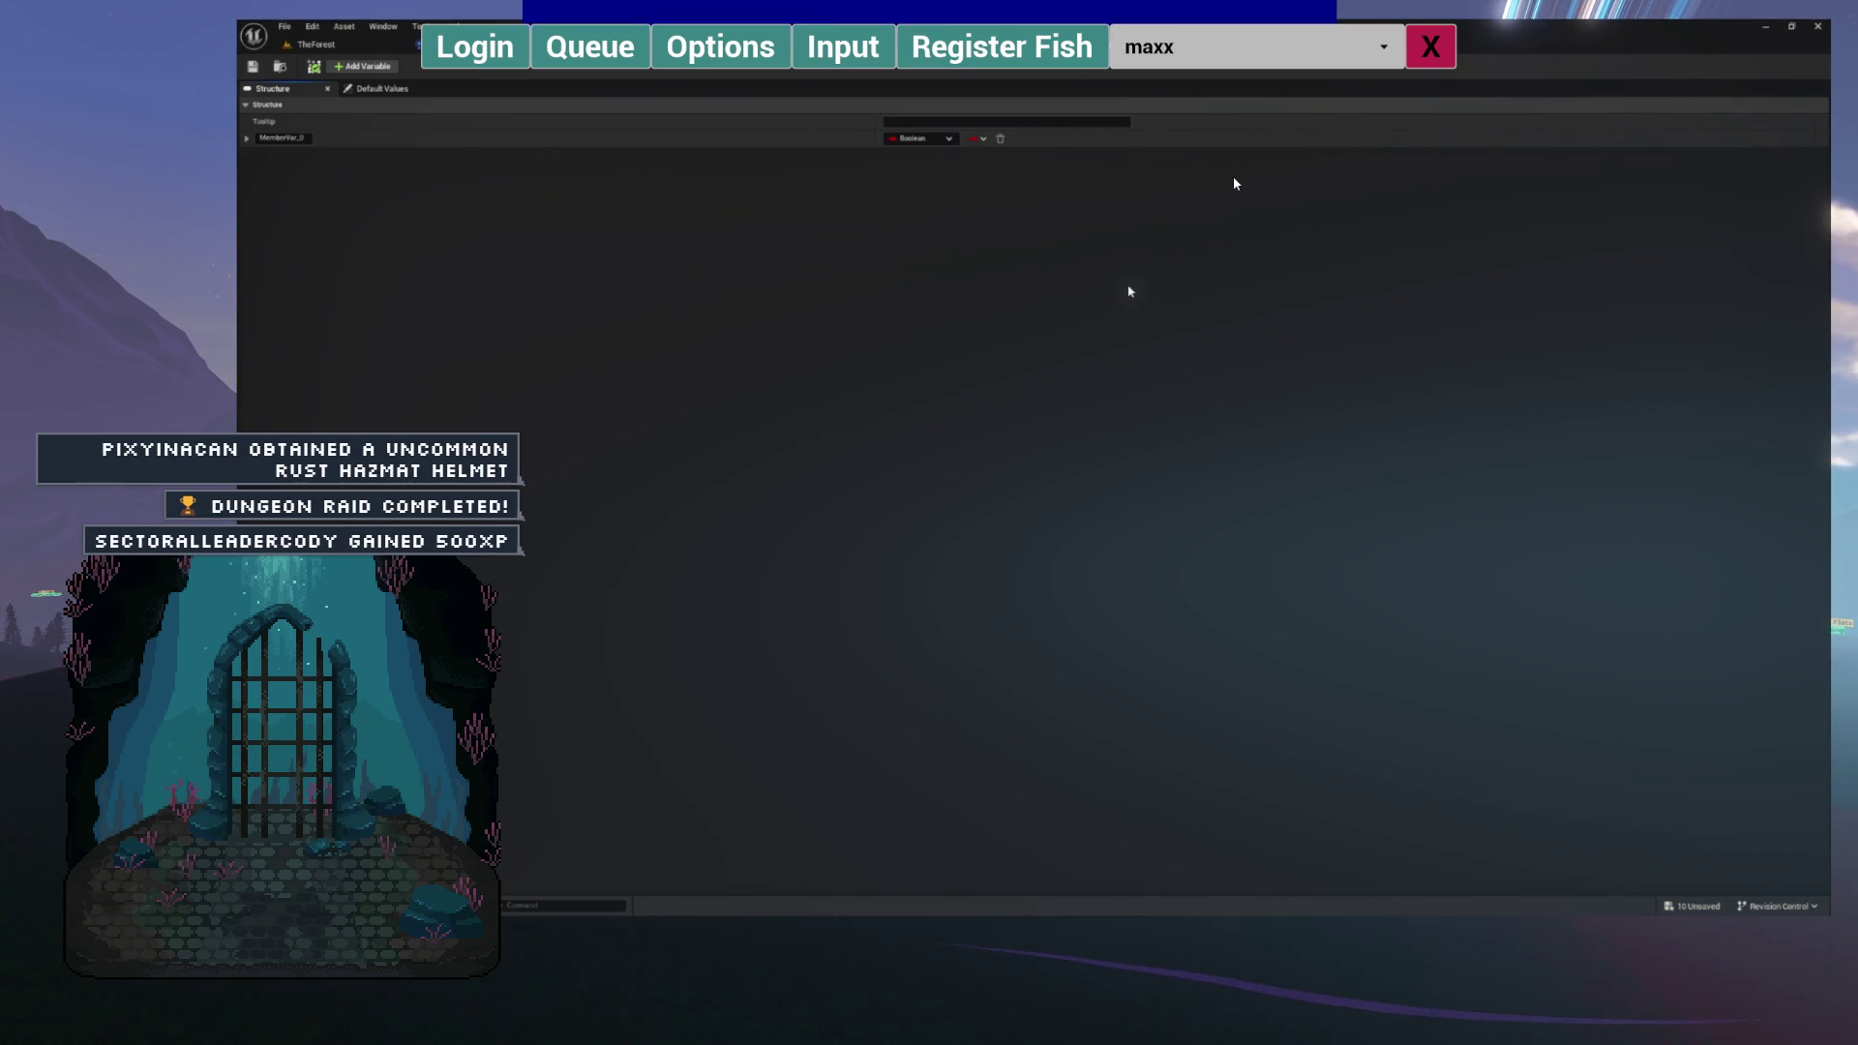
{"action": "left_click", "coordinate": [1430, 47]}
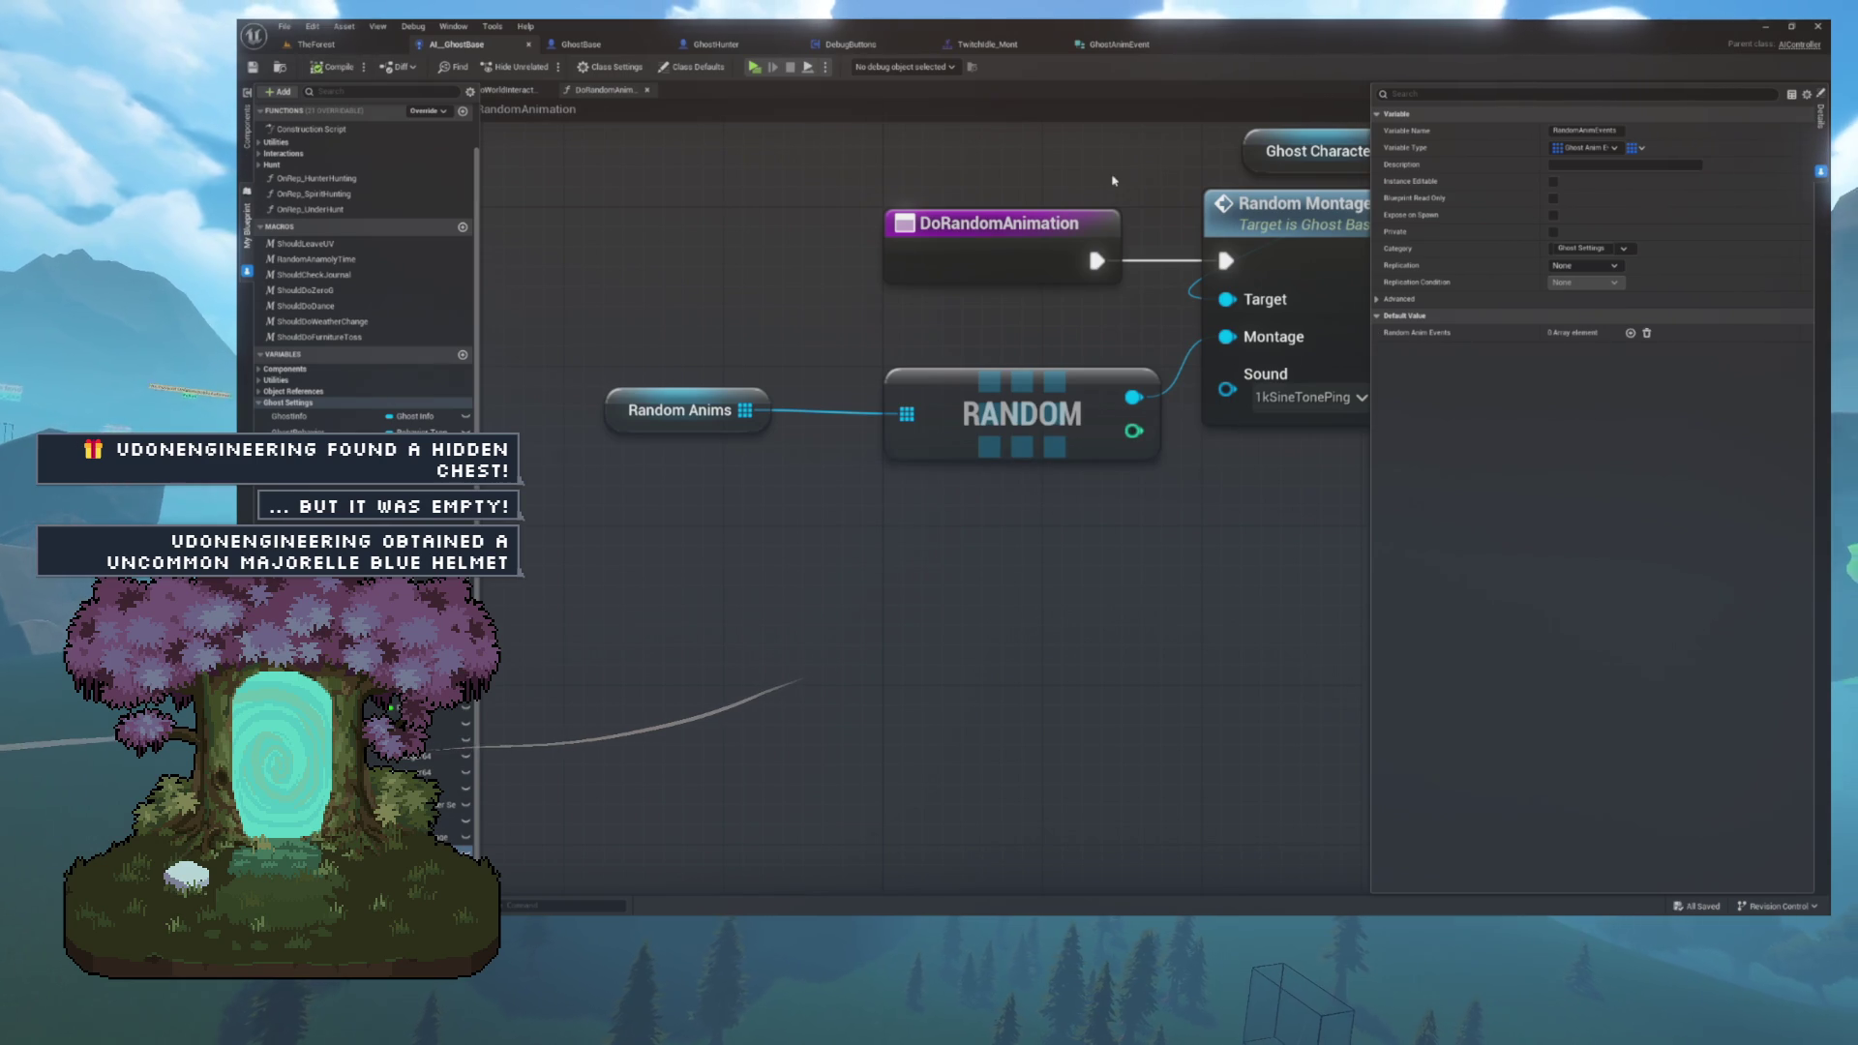
- Add a second Animation/Sound/Speed element to Random Anim Events and browse for its montage
{"action": "left_click", "coordinate": [1631, 334]}
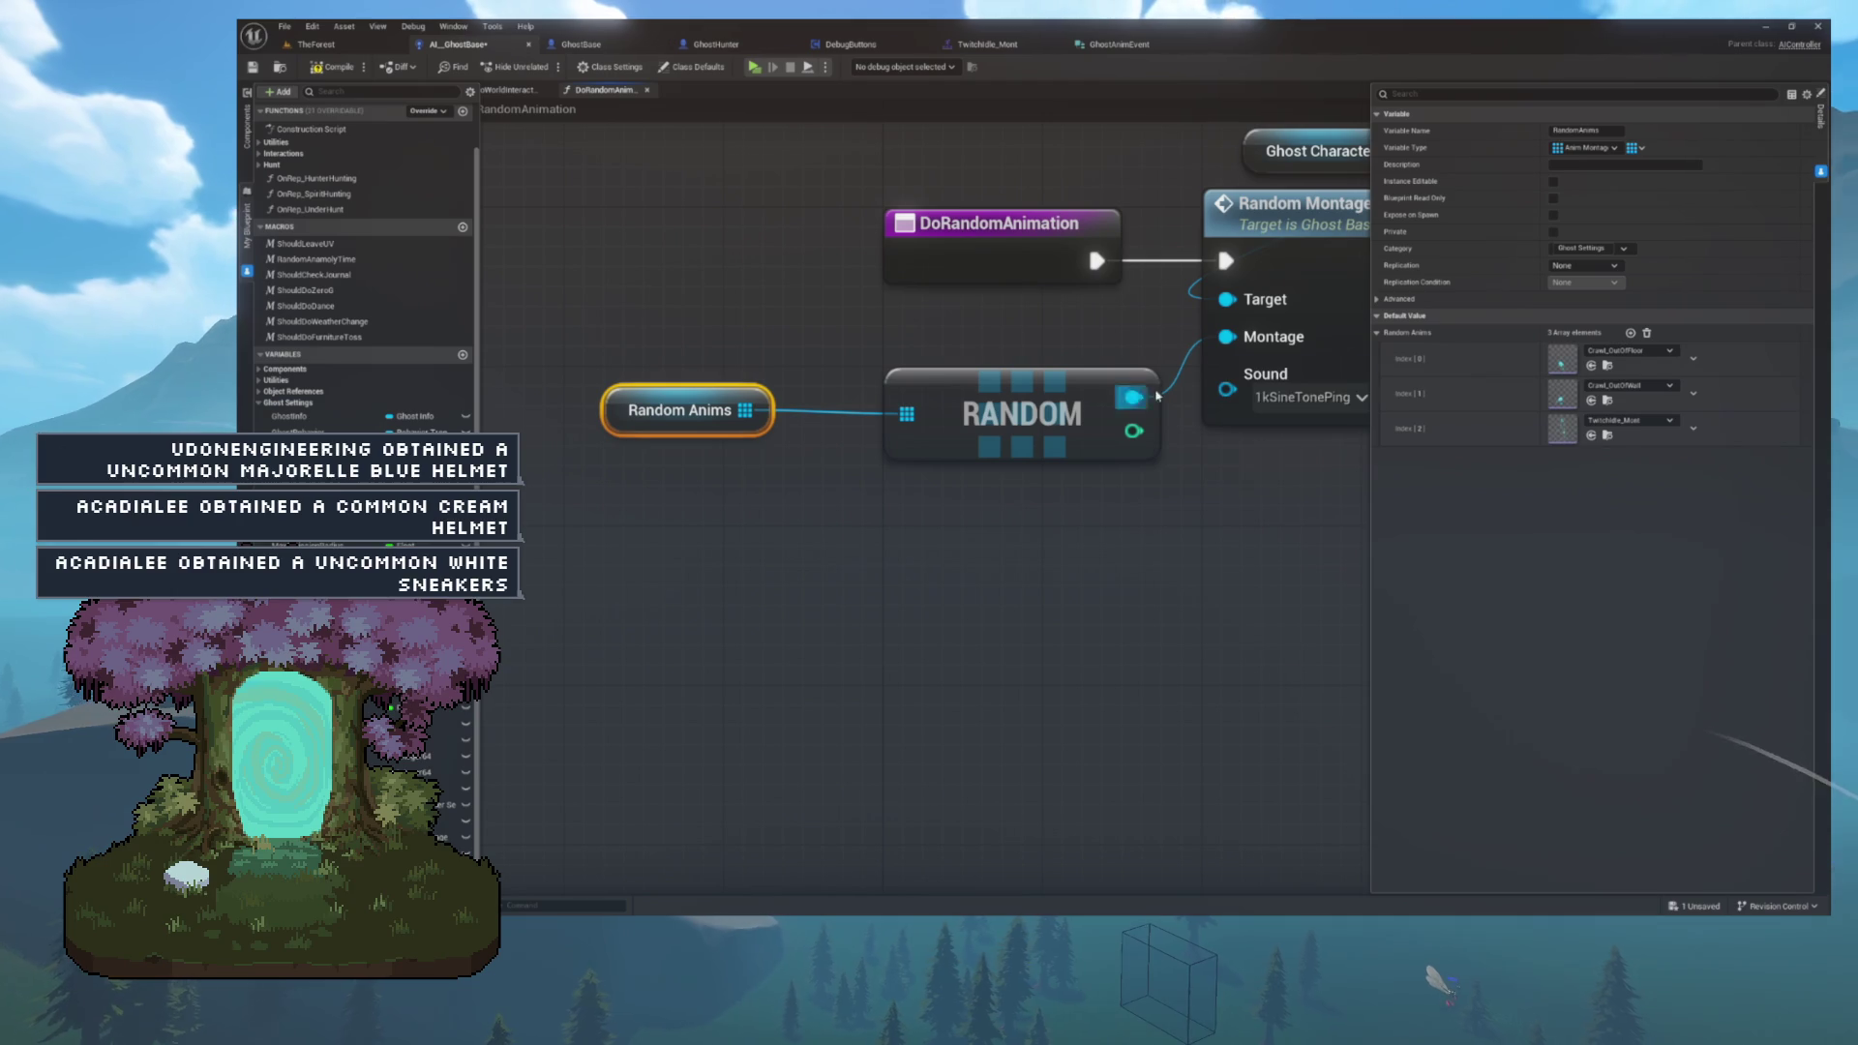
{"action": "left_click", "coordinate": [1607, 400]}
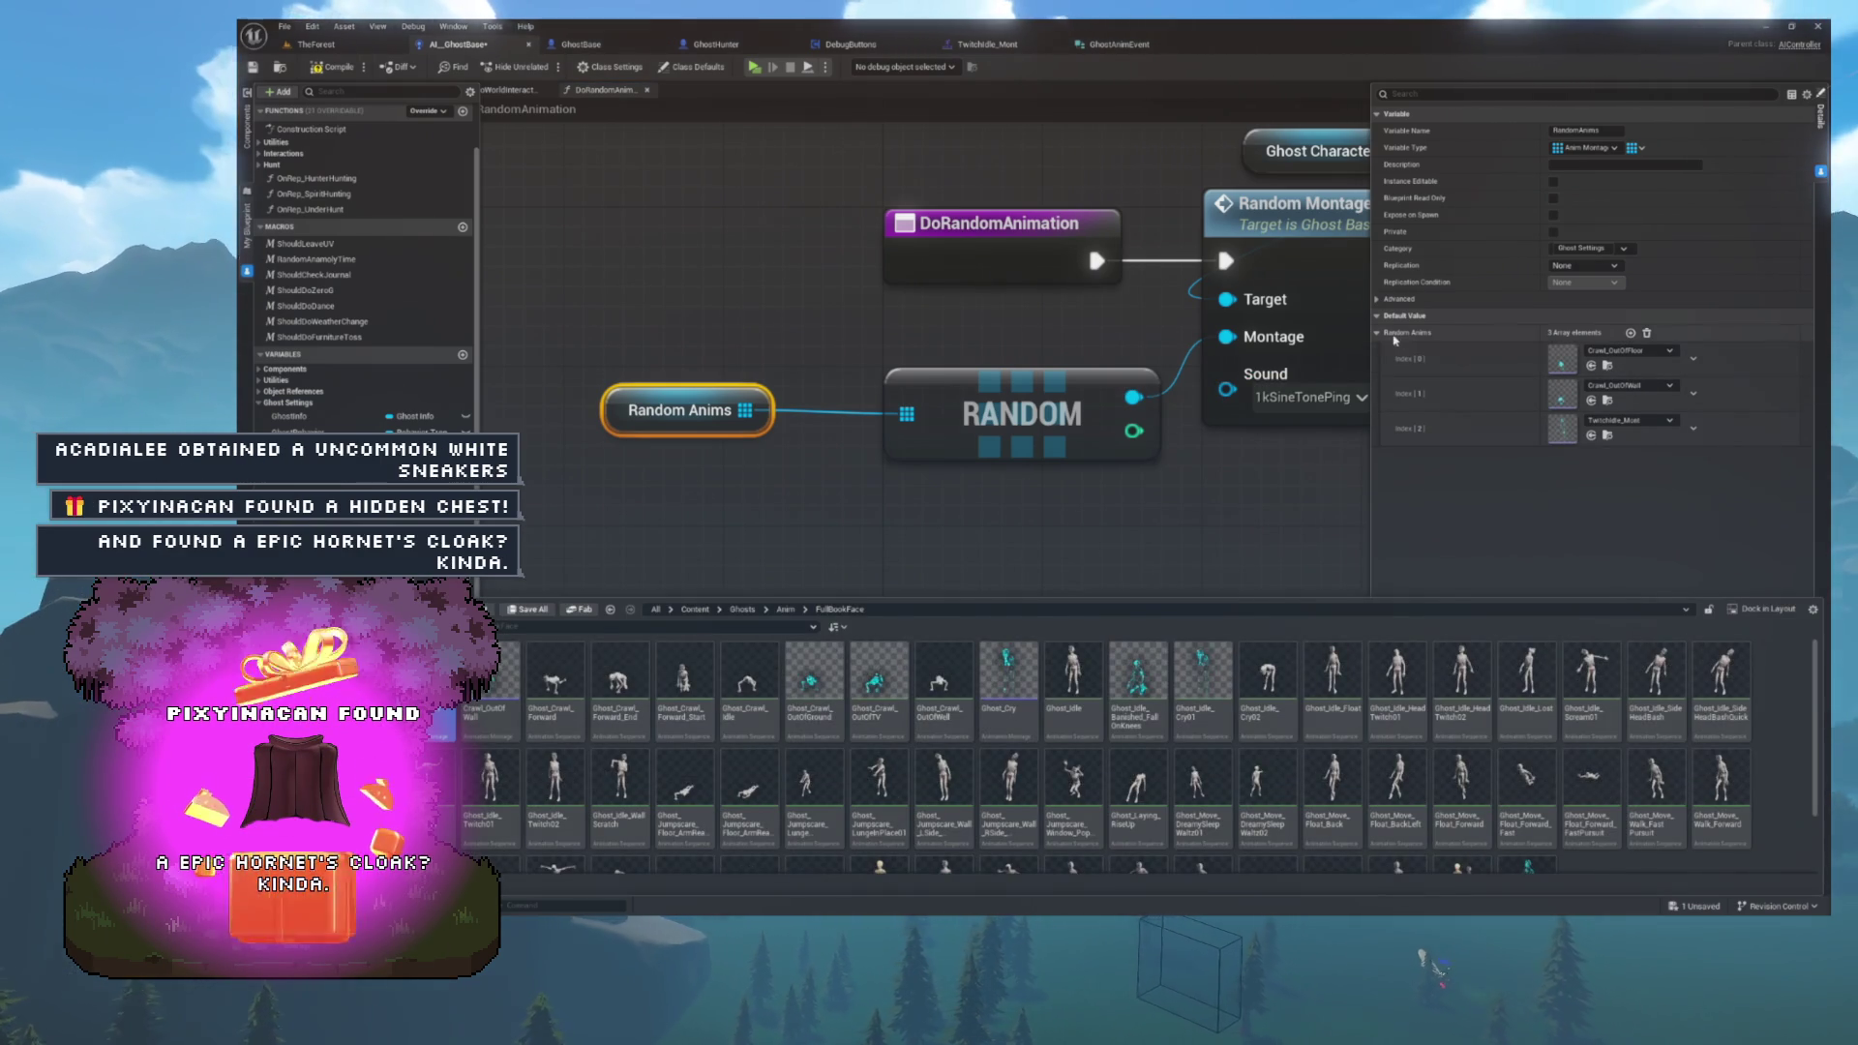
{"action": "left_click", "coordinate": [702, 463]}
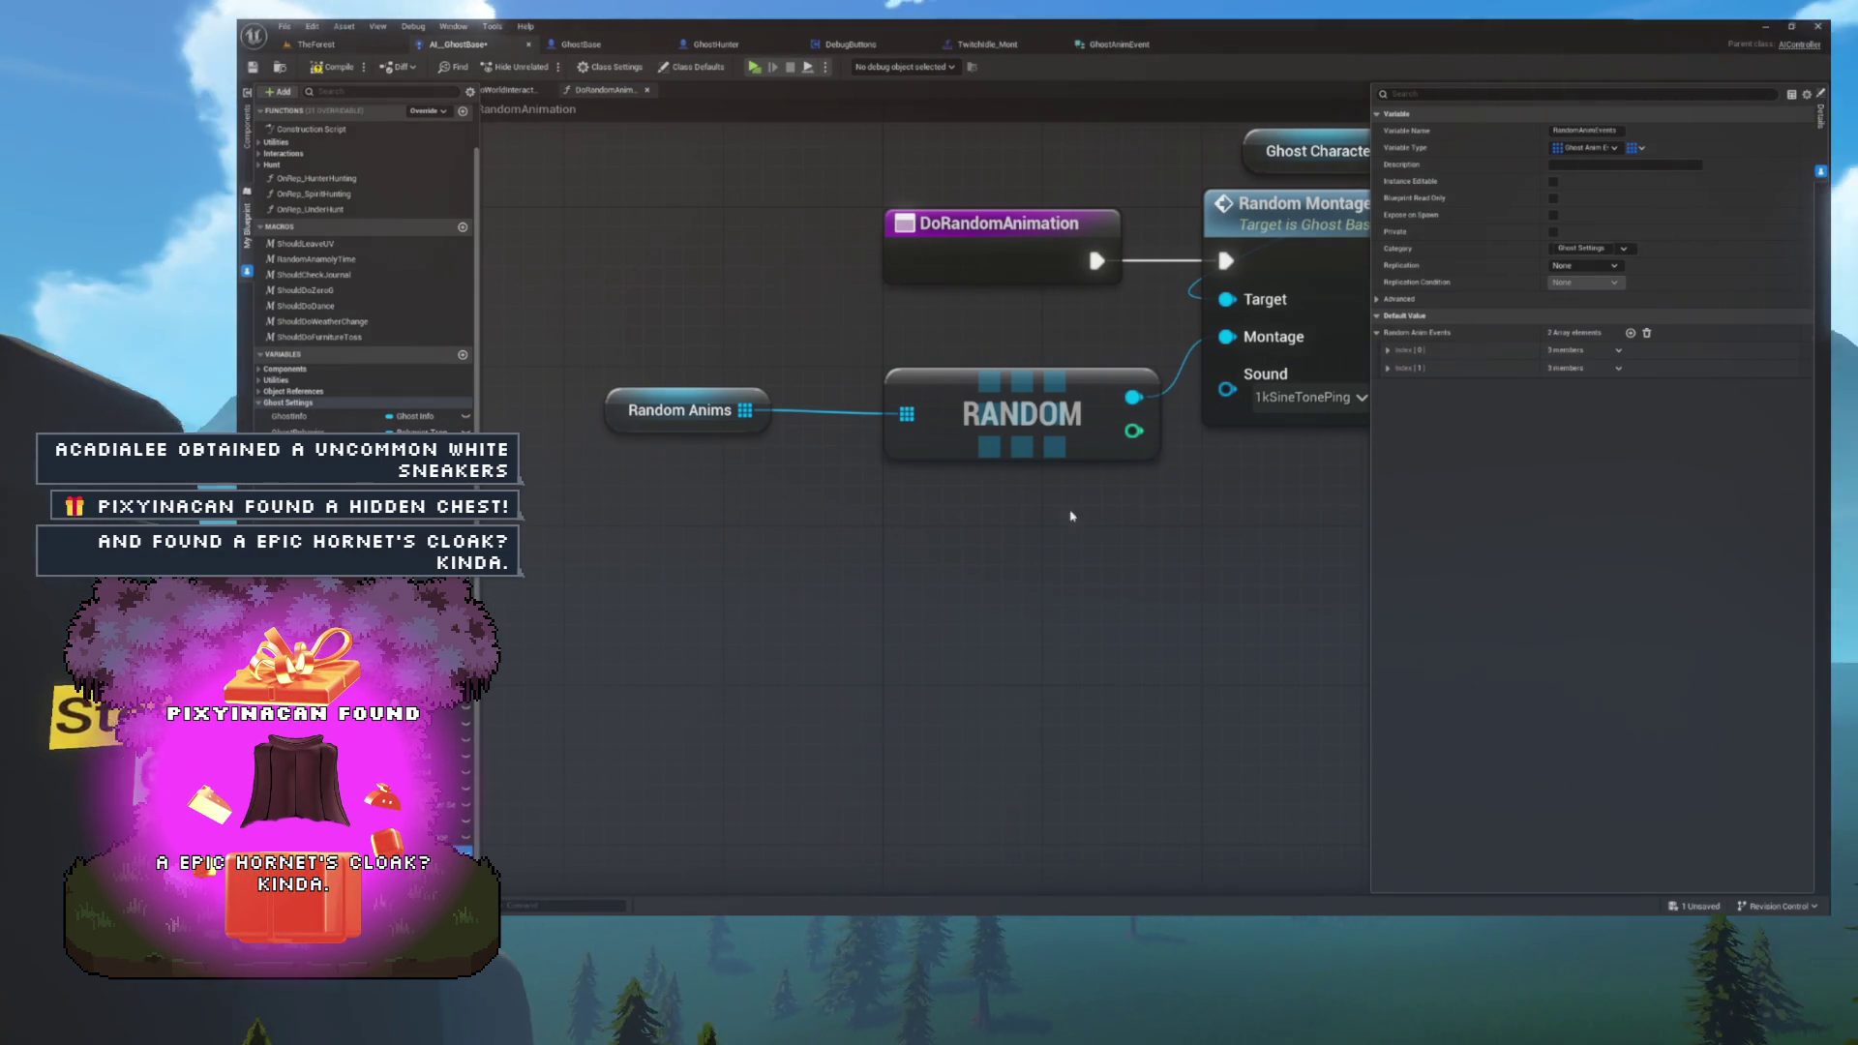
- Set the first two entries' animations to Crawl_OutOfFloor and Crawl_OutOfWall, and add a third entry
{"action": "left_click", "coordinate": [1544, 368]}
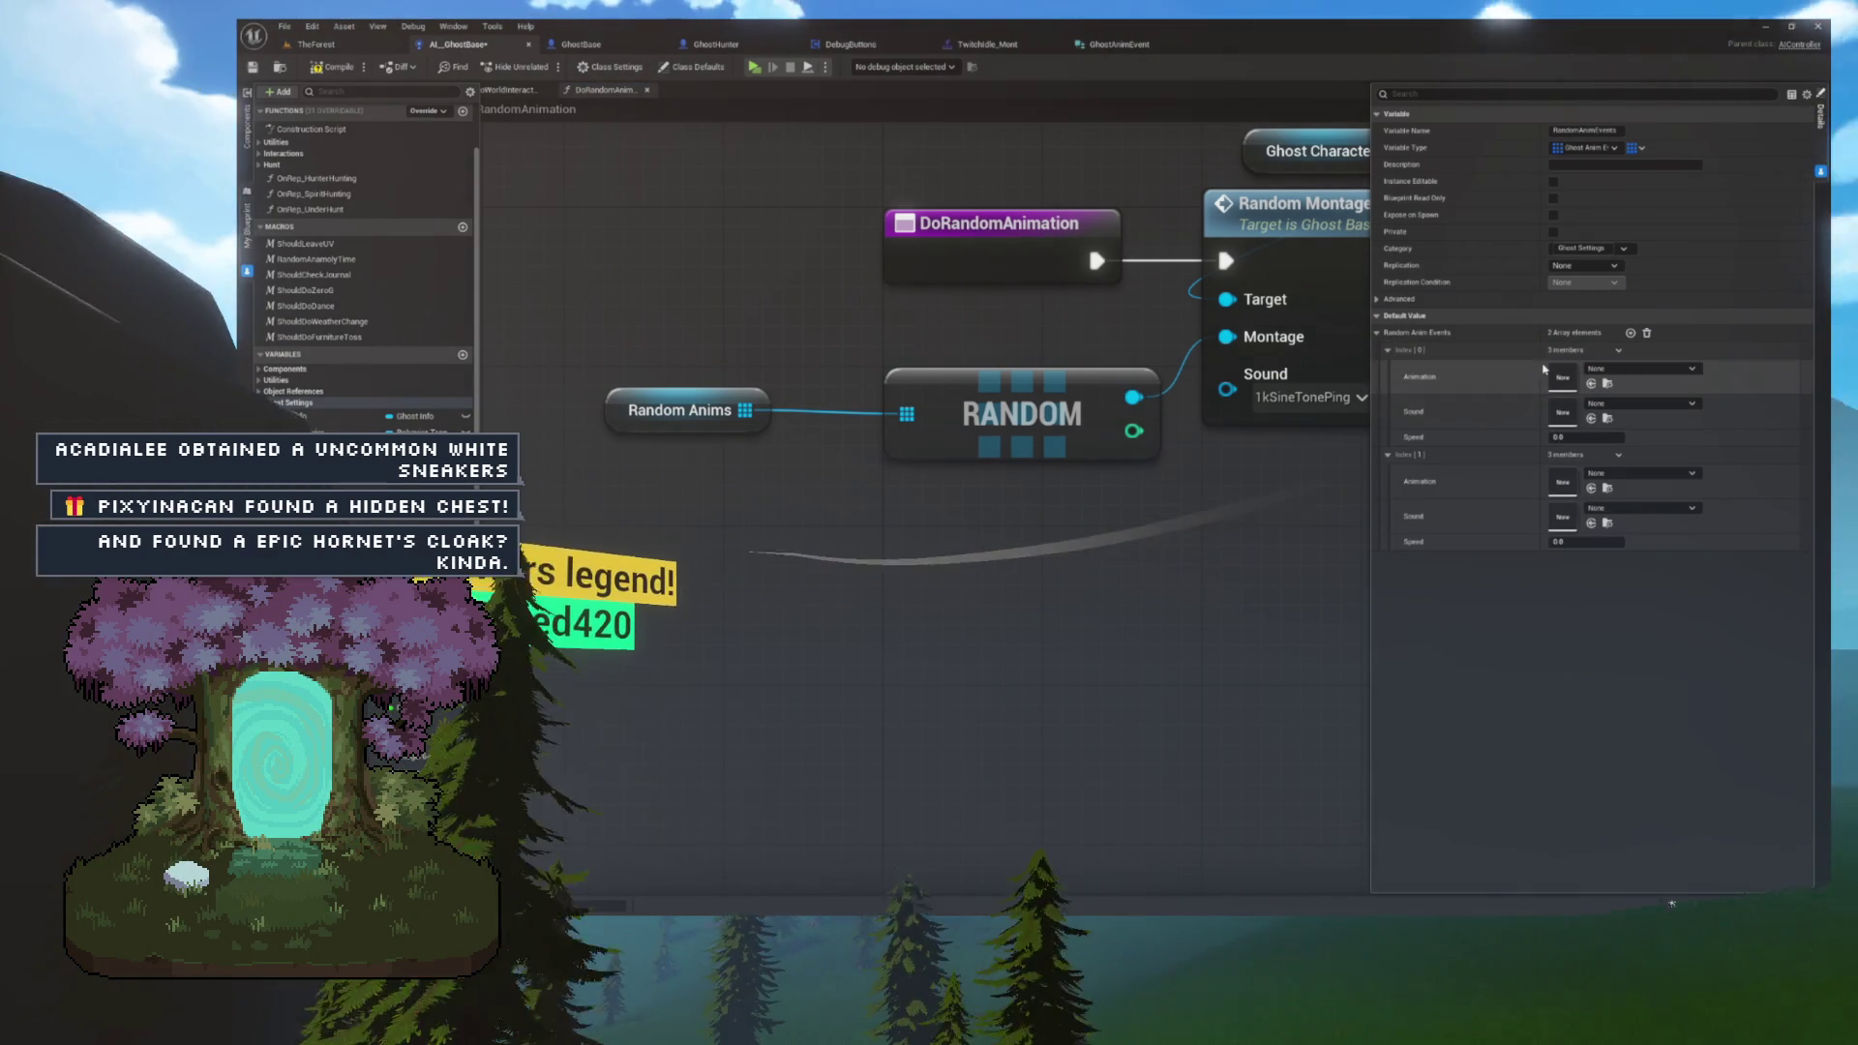
{"action": "left_click", "coordinate": [1592, 383]}
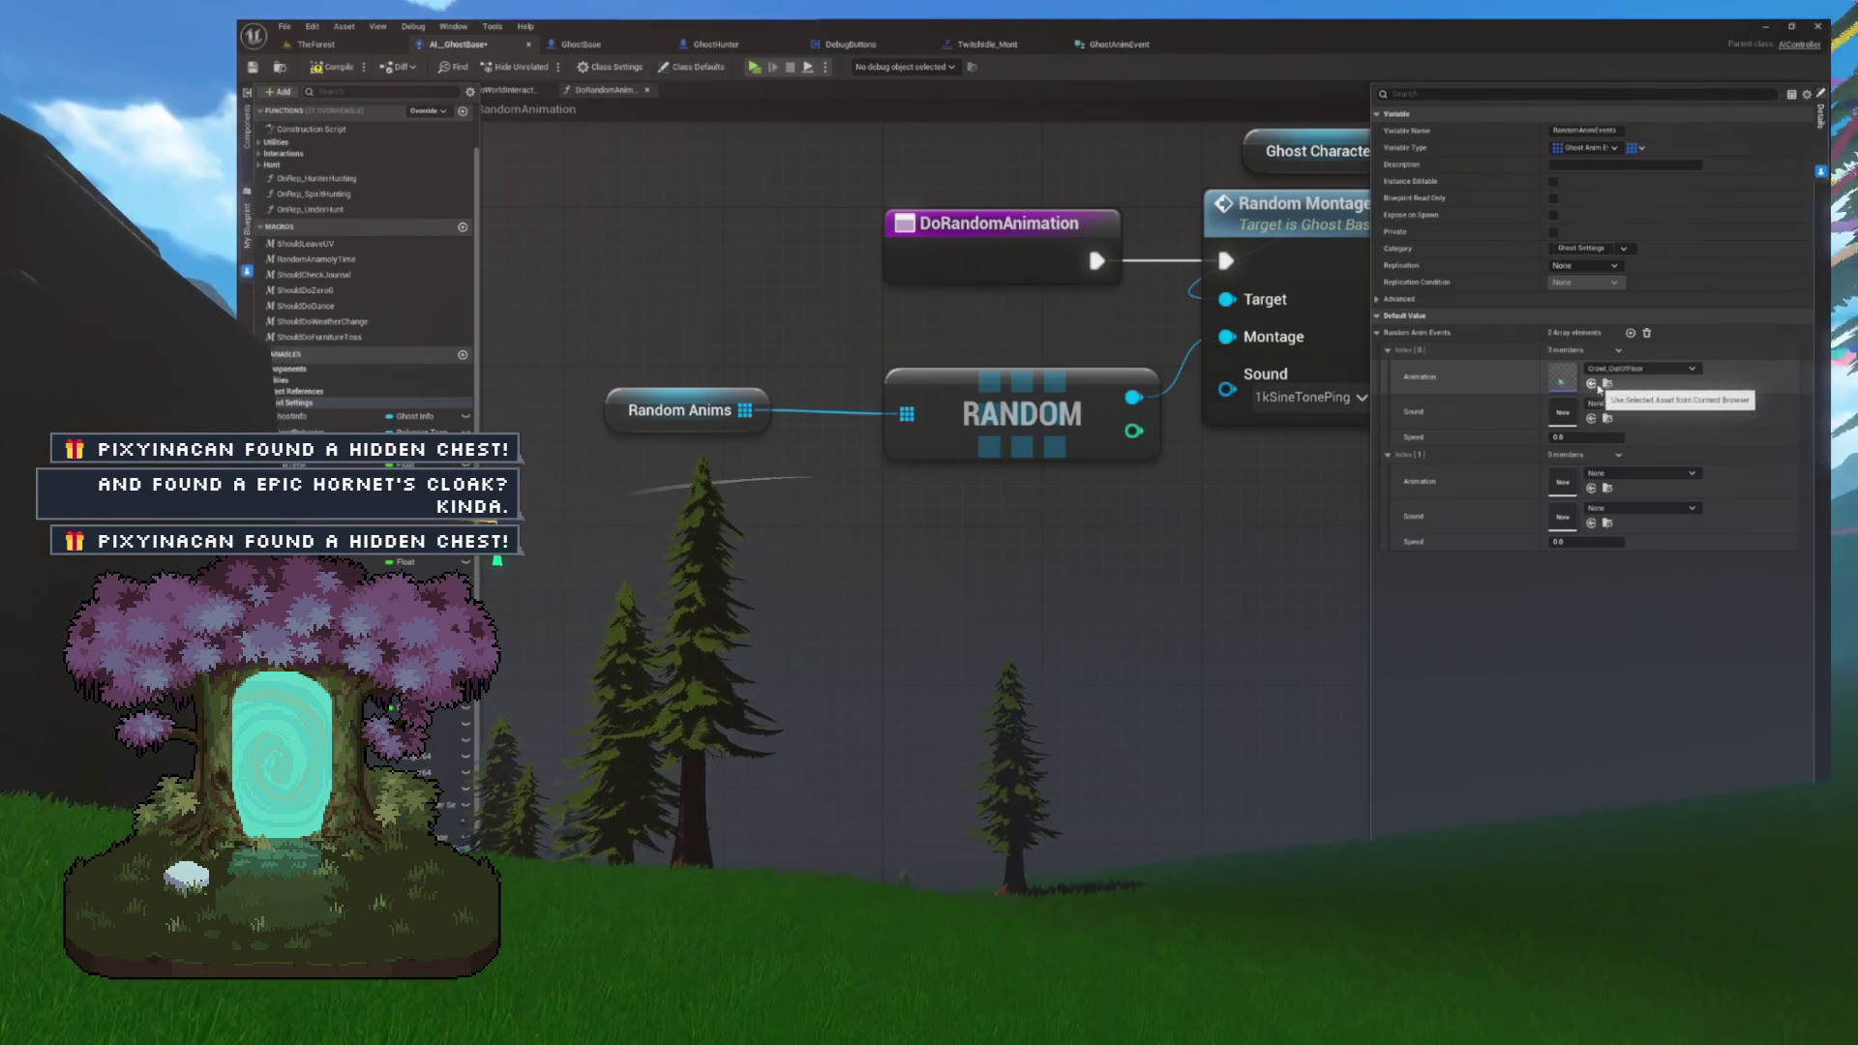
{"action": "left_click", "coordinate": [1640, 473]}
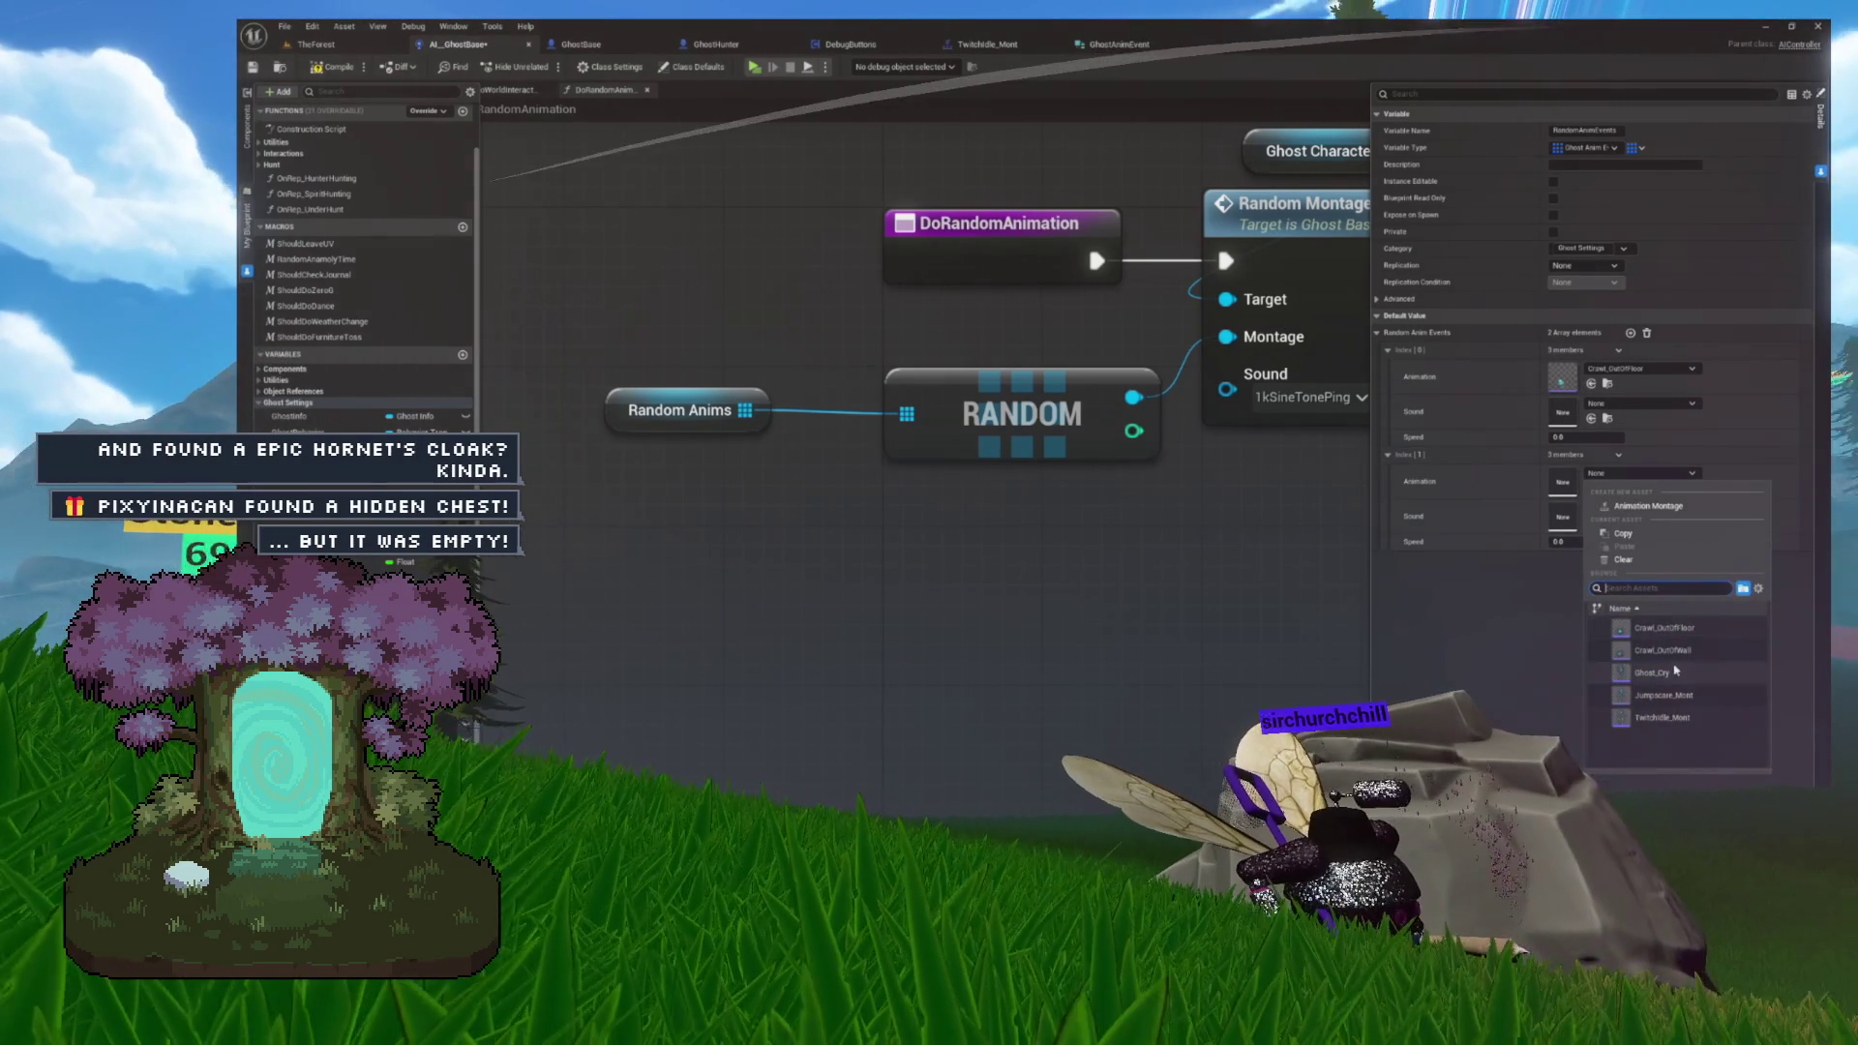
{"action": "left_click", "coordinate": [1680, 652]}
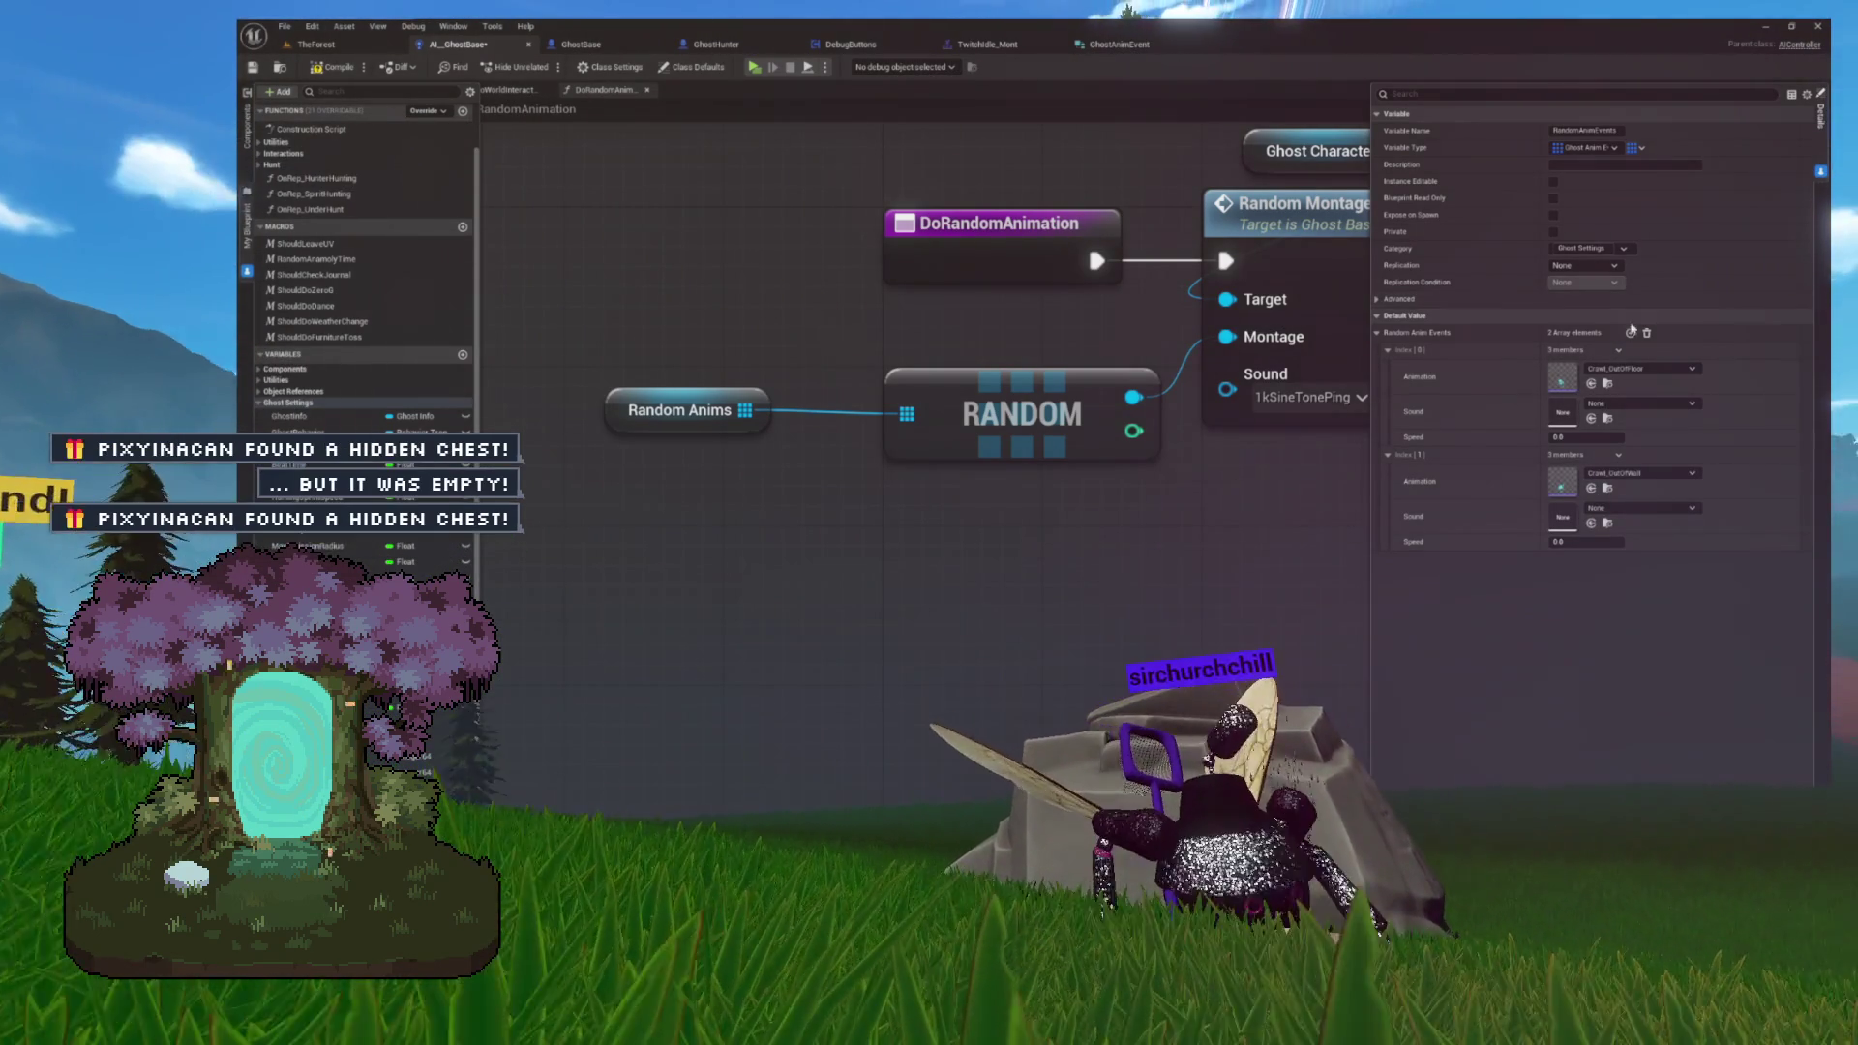
{"action": "left_click", "coordinate": [1630, 333]}
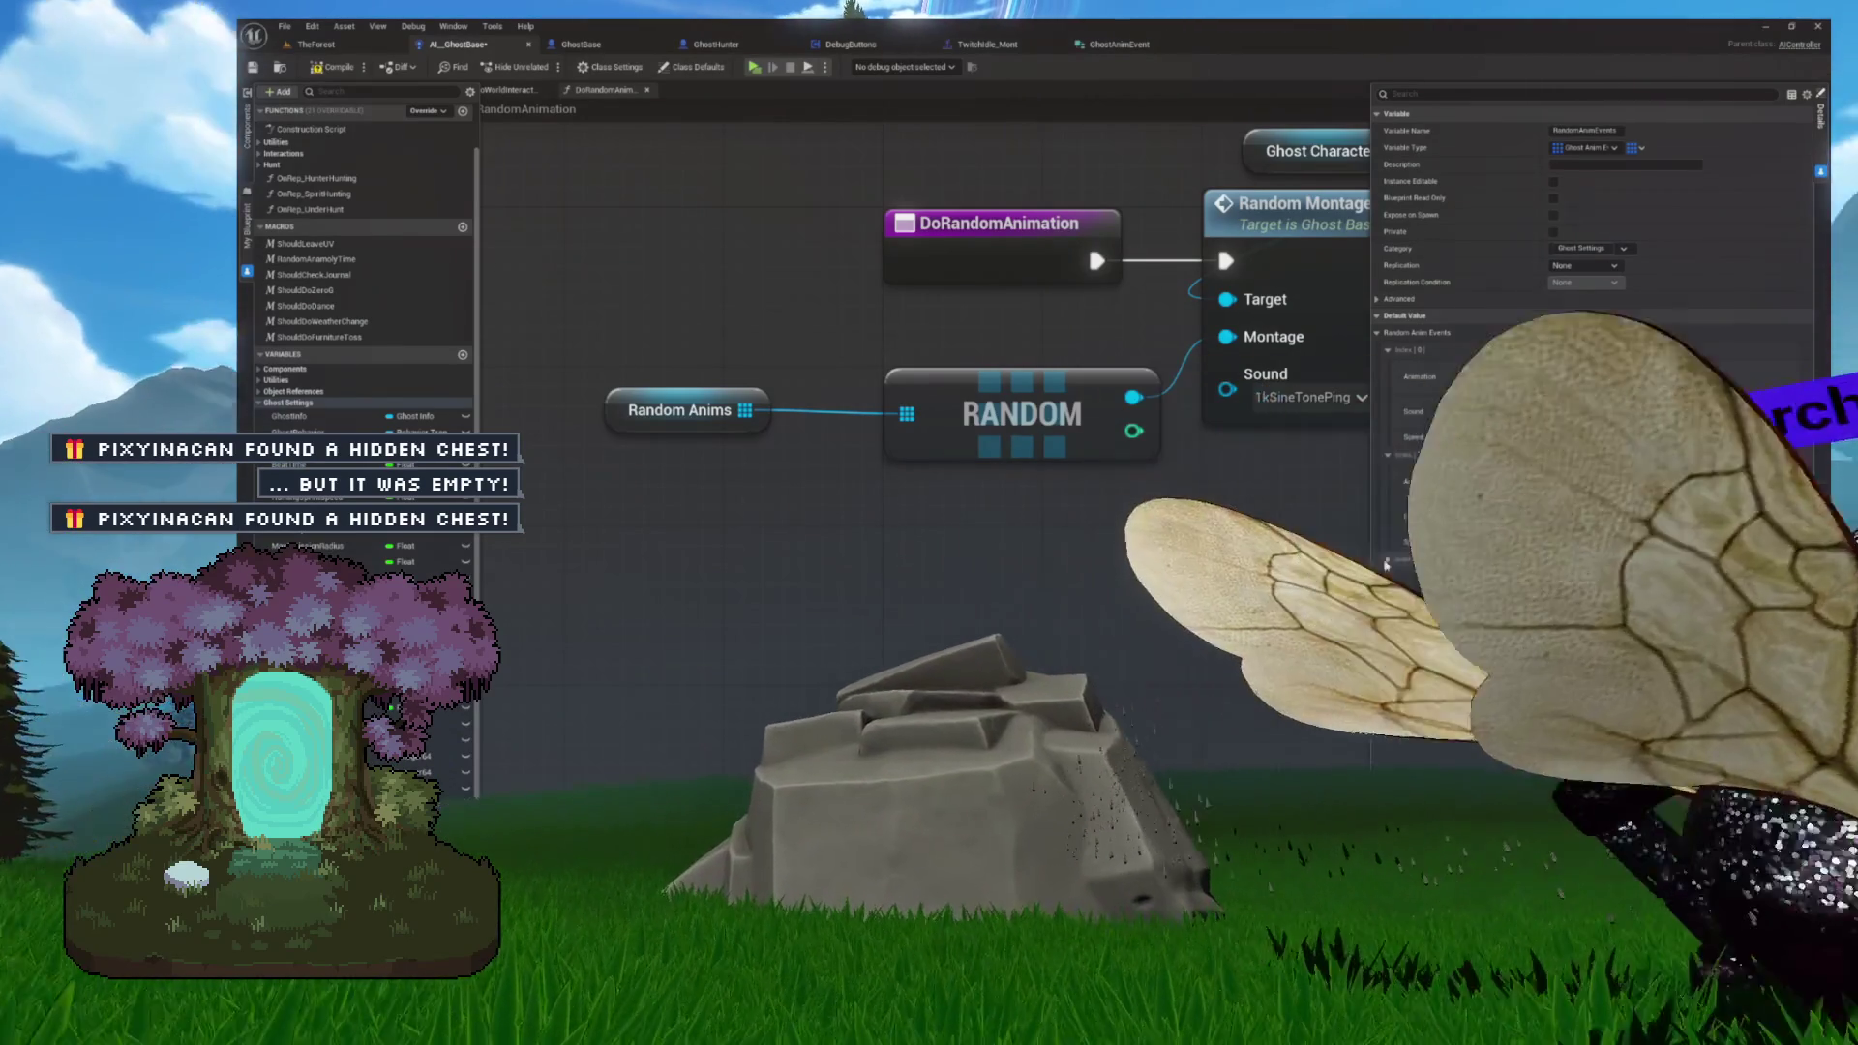
- Browse the sound list for the first entry, then dismiss it without choosing
{"action": "left_click", "coordinate": [1640, 403]}
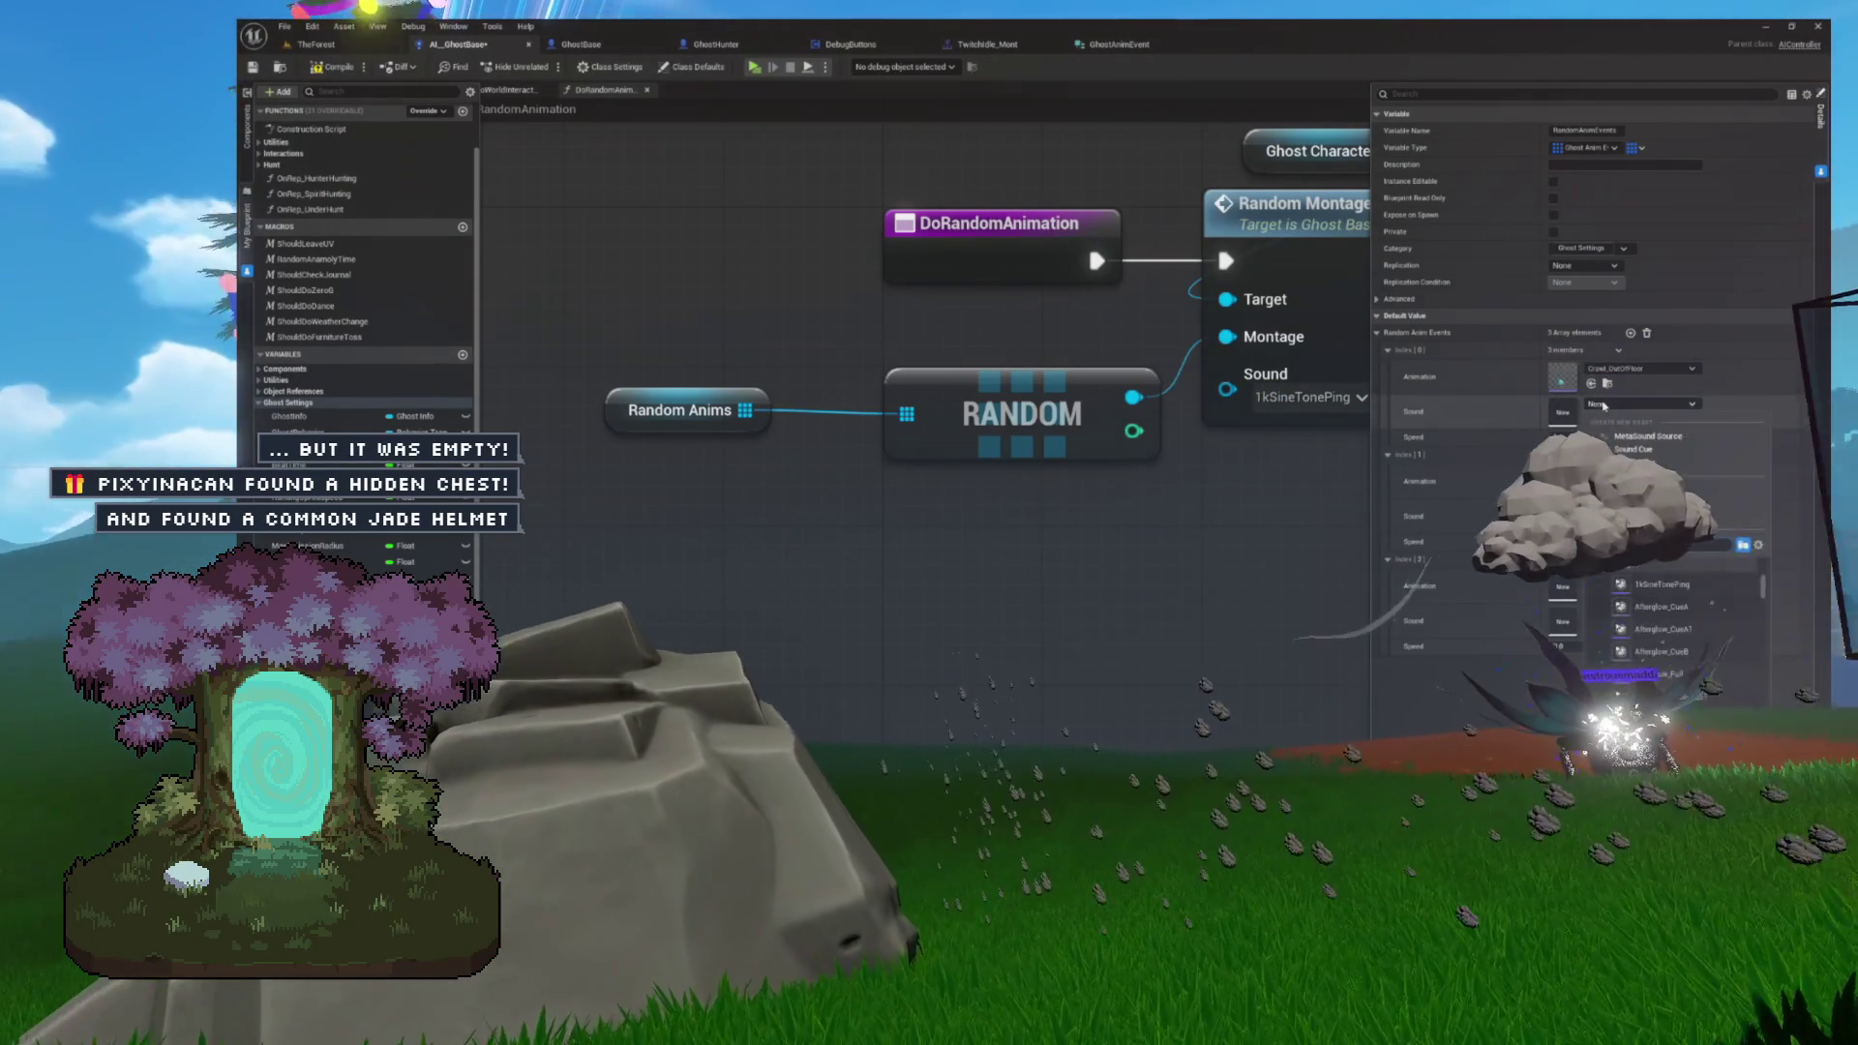
{"action": "scroll", "coordinate": [1676, 613], "scroll_direction": "down", "scroll_amount": 5}
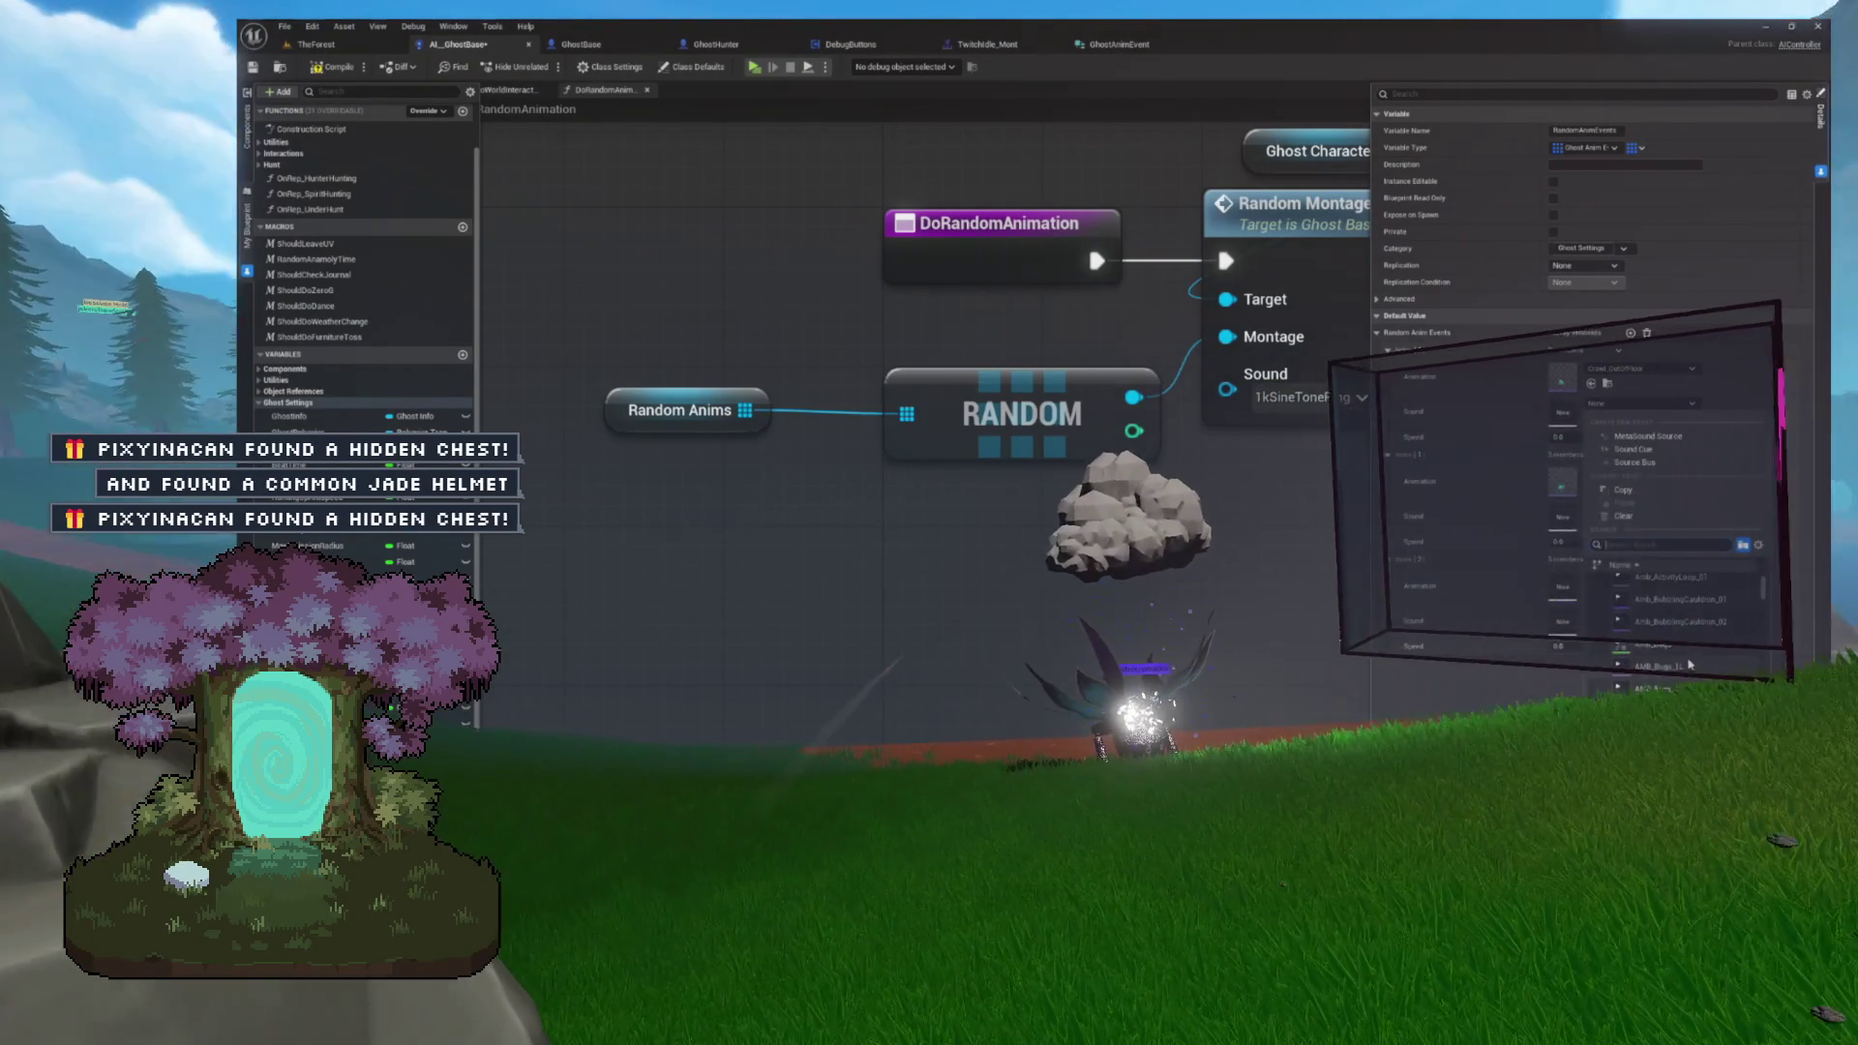
{"action": "scroll", "coordinate": [1678, 614], "scroll_direction": "down", "scroll_amount": 2}
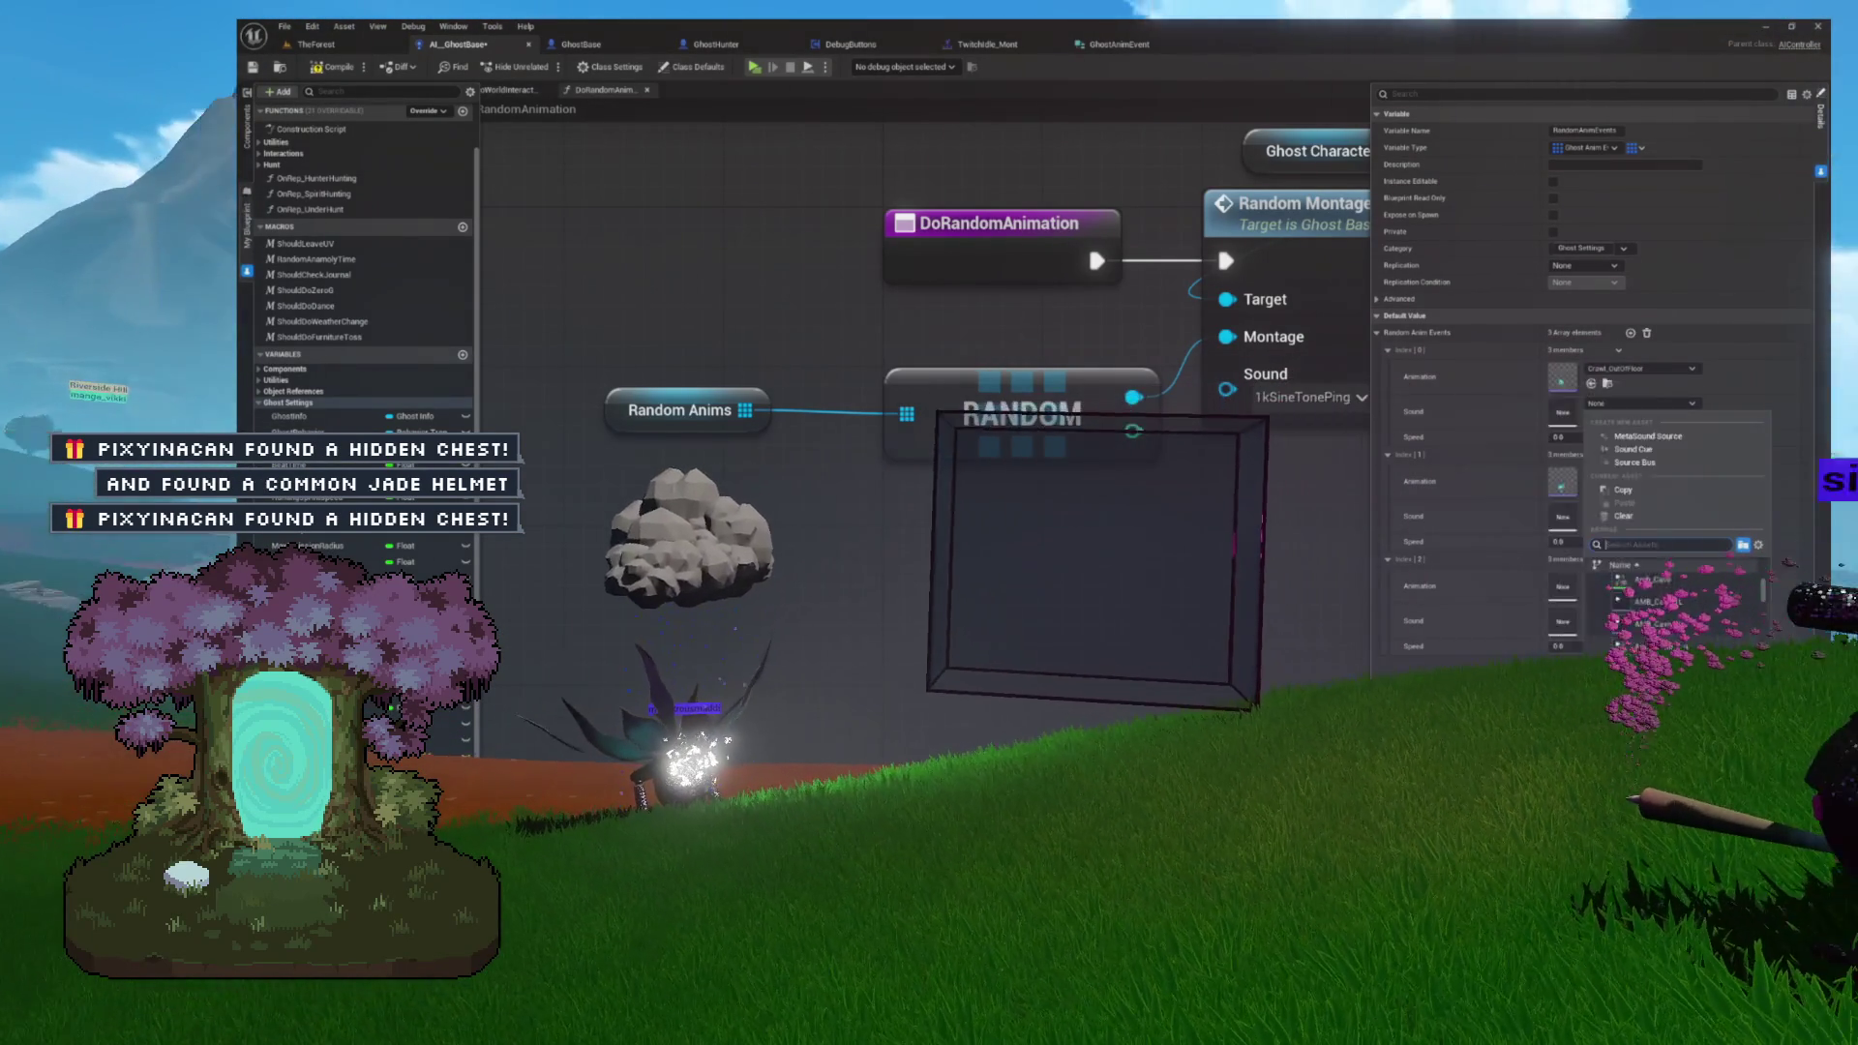
{"action": "scroll", "coordinate": [1678, 610], "scroll_direction": "down", "scroll_amount": 5}
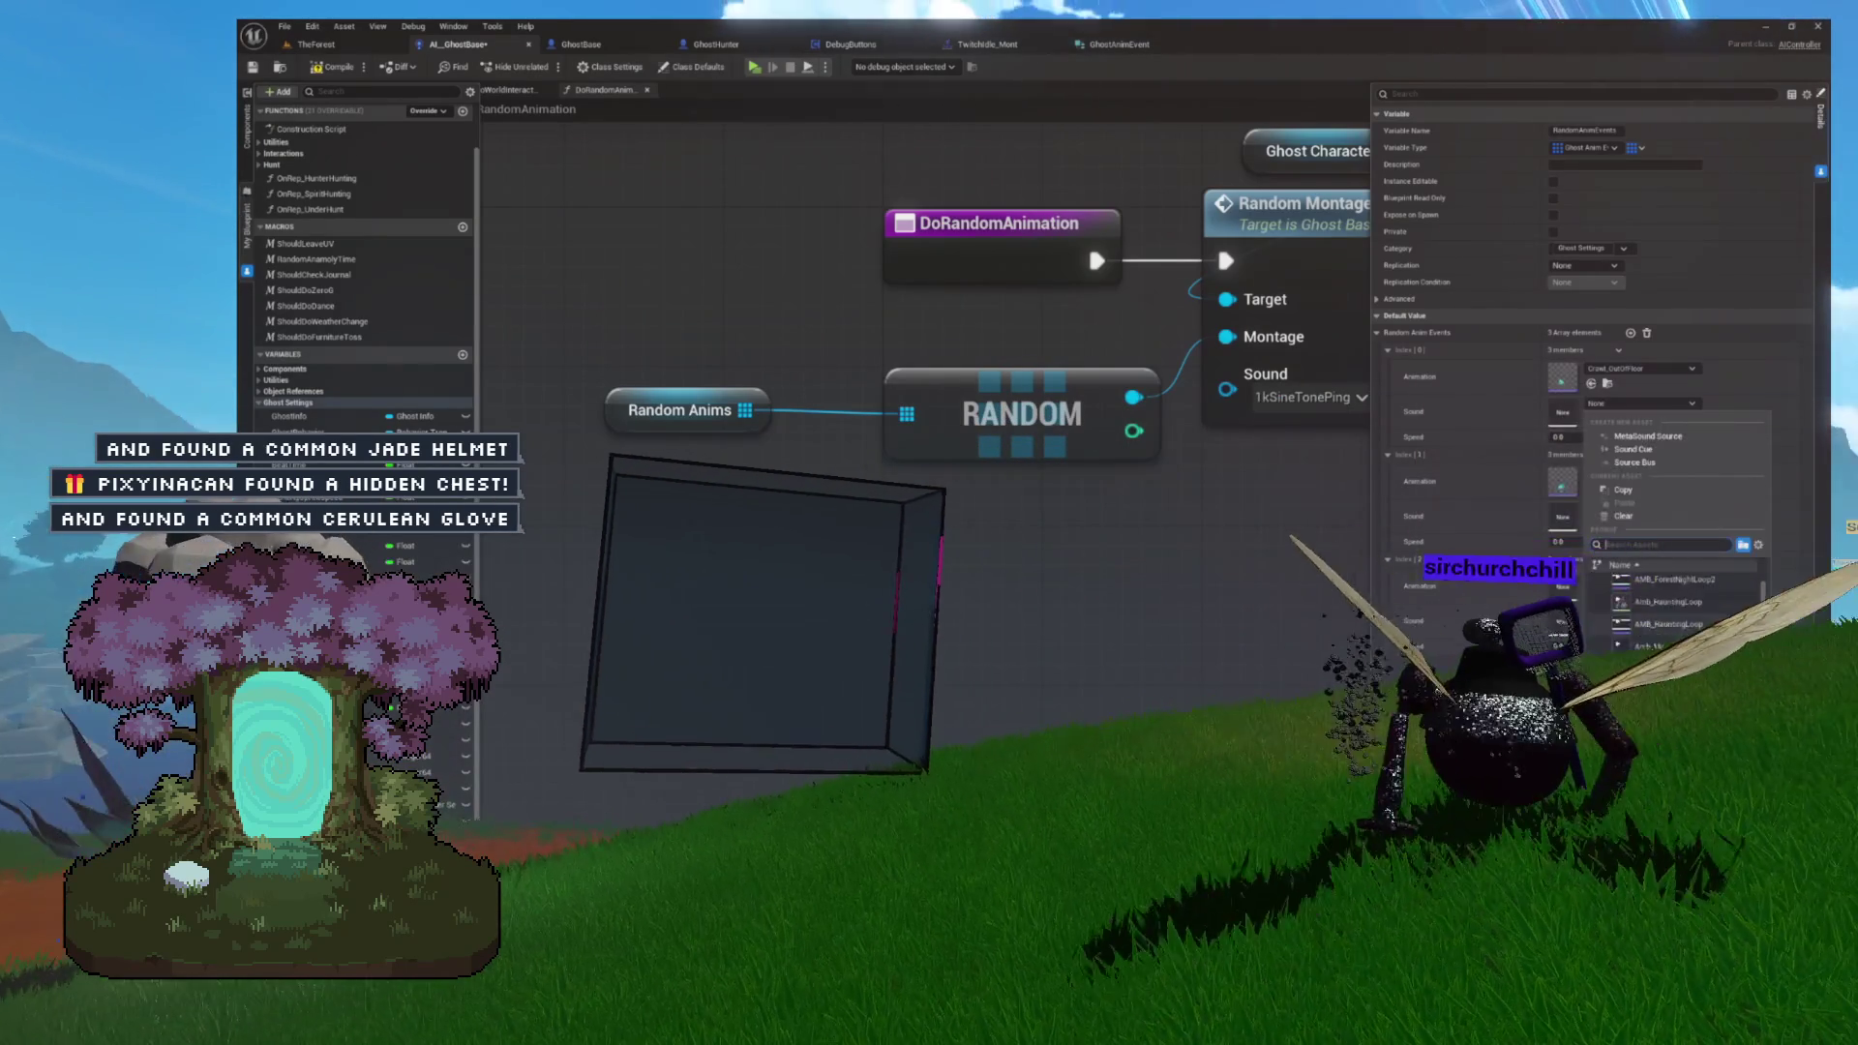
{"action": "scroll", "coordinate": [1679, 600], "scroll_direction": "down", "scroll_amount": 8}
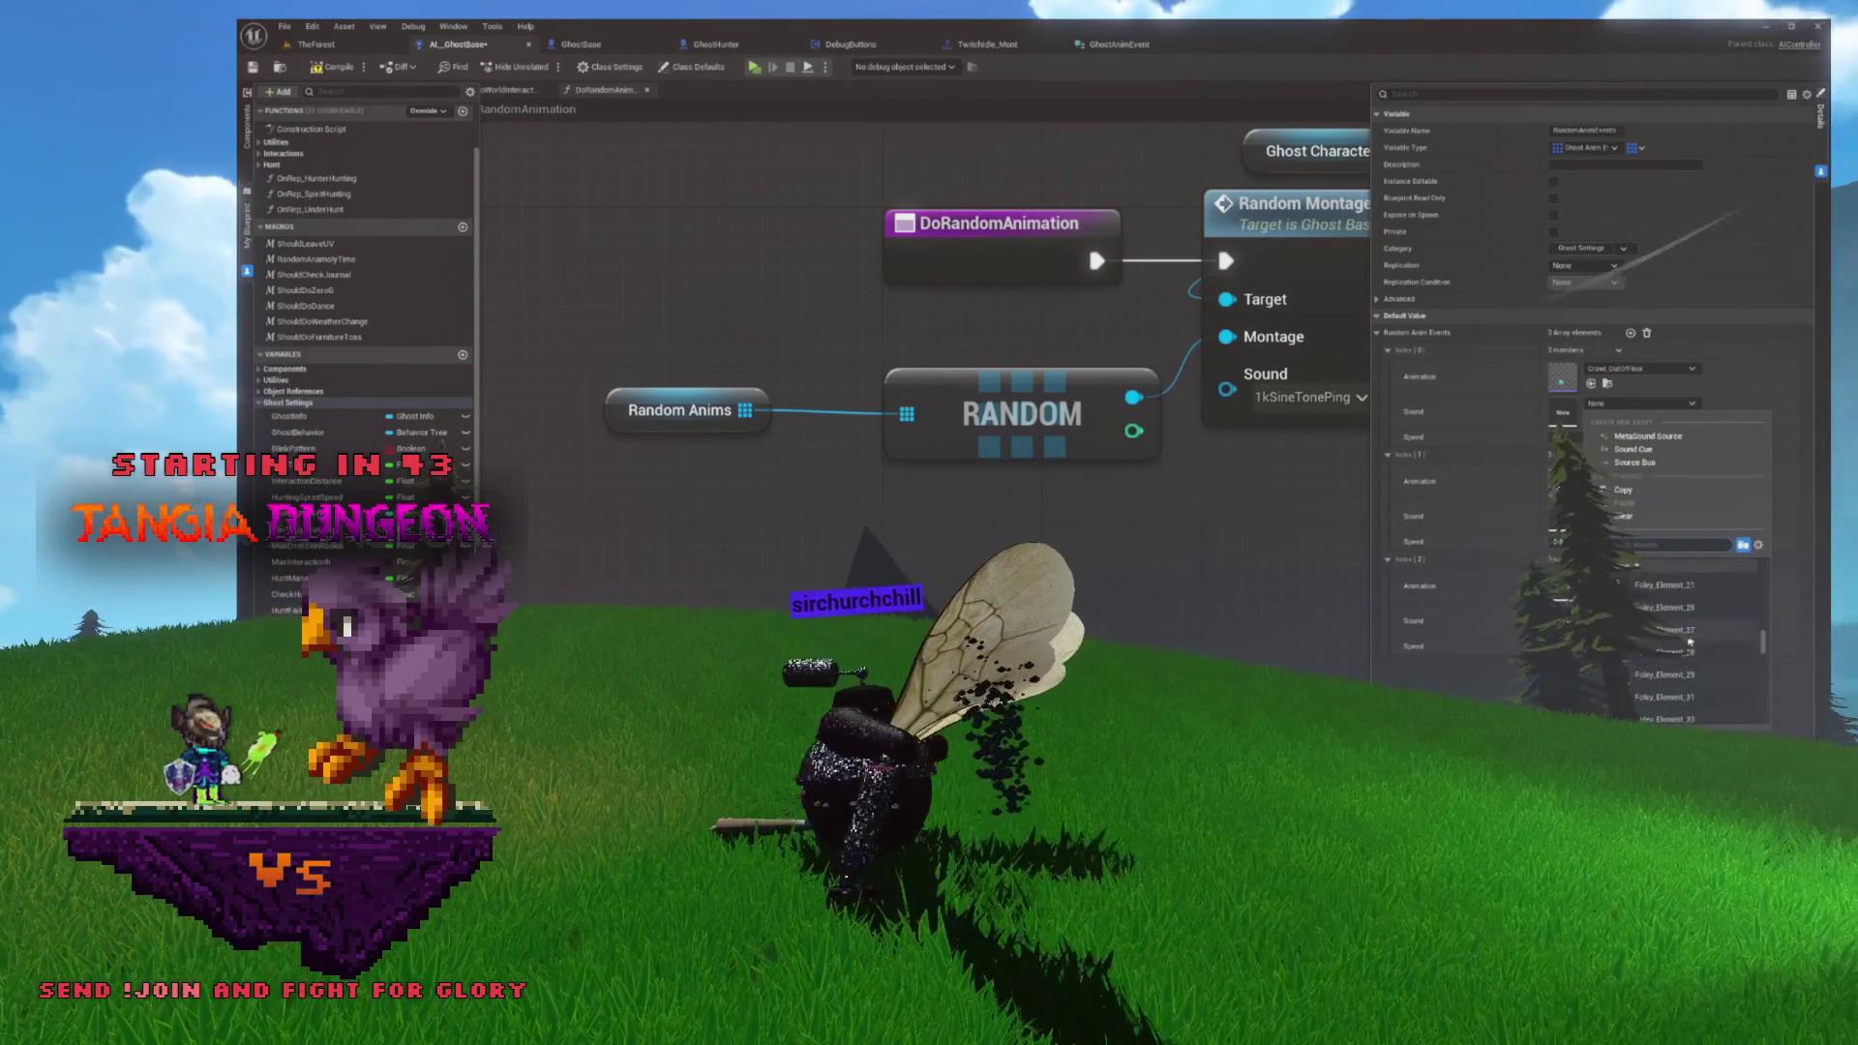
{"action": "scroll", "coordinate": [1688, 639], "scroll_direction": "down", "scroll_amount": 2}
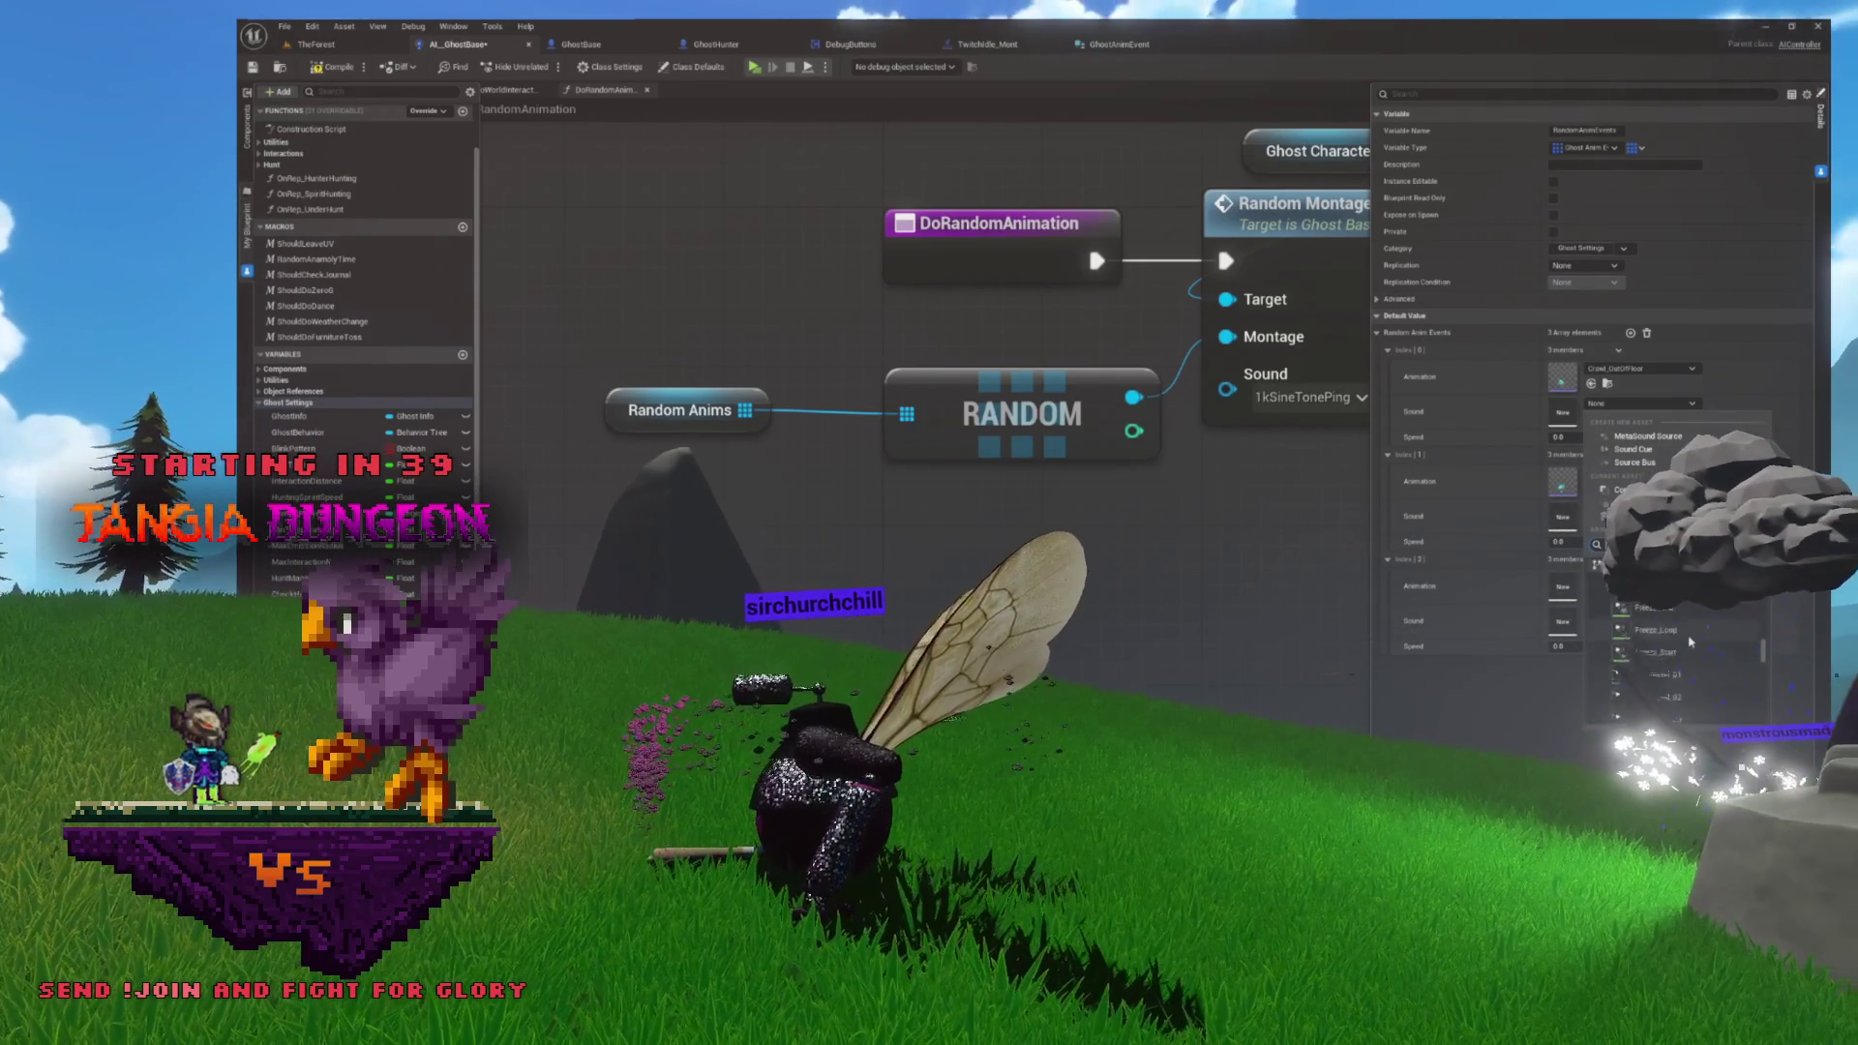
{"action": "scroll", "coordinate": [1688, 639], "scroll_direction": "down", "scroll_amount": 1}
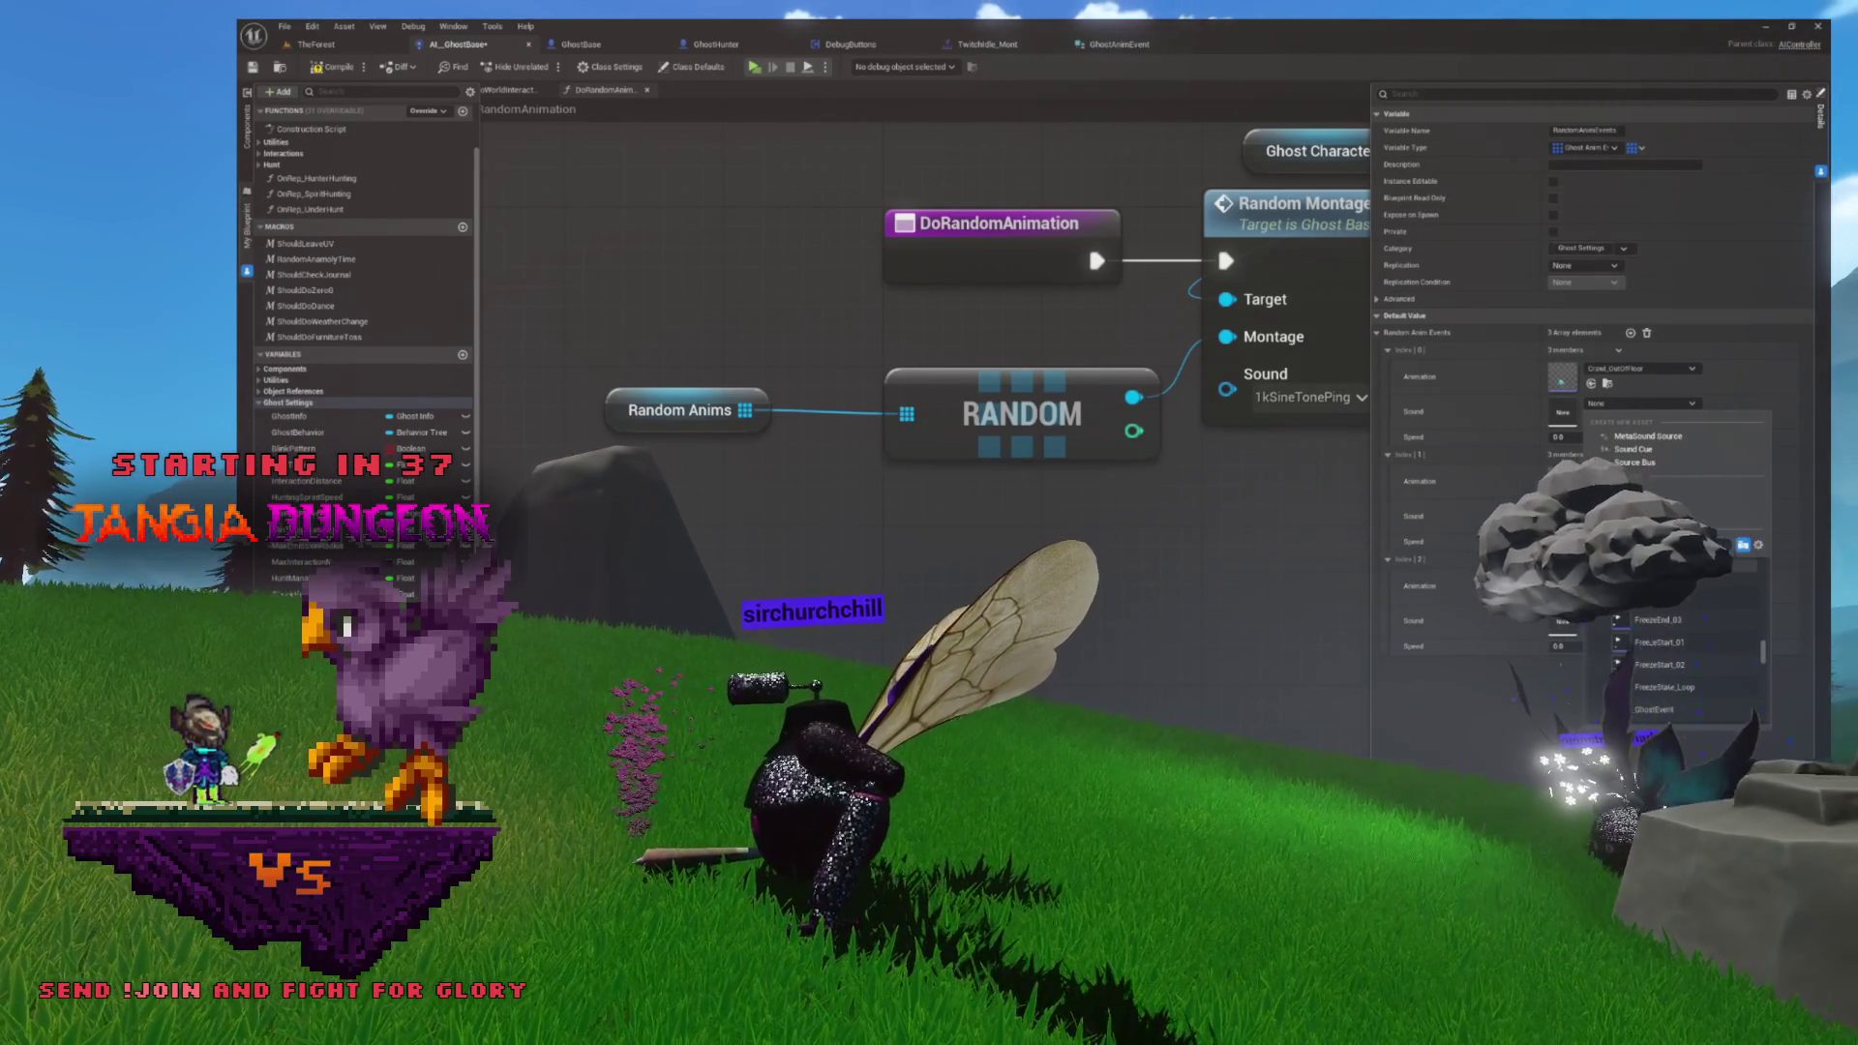
{"action": "key", "text": "Escape"}
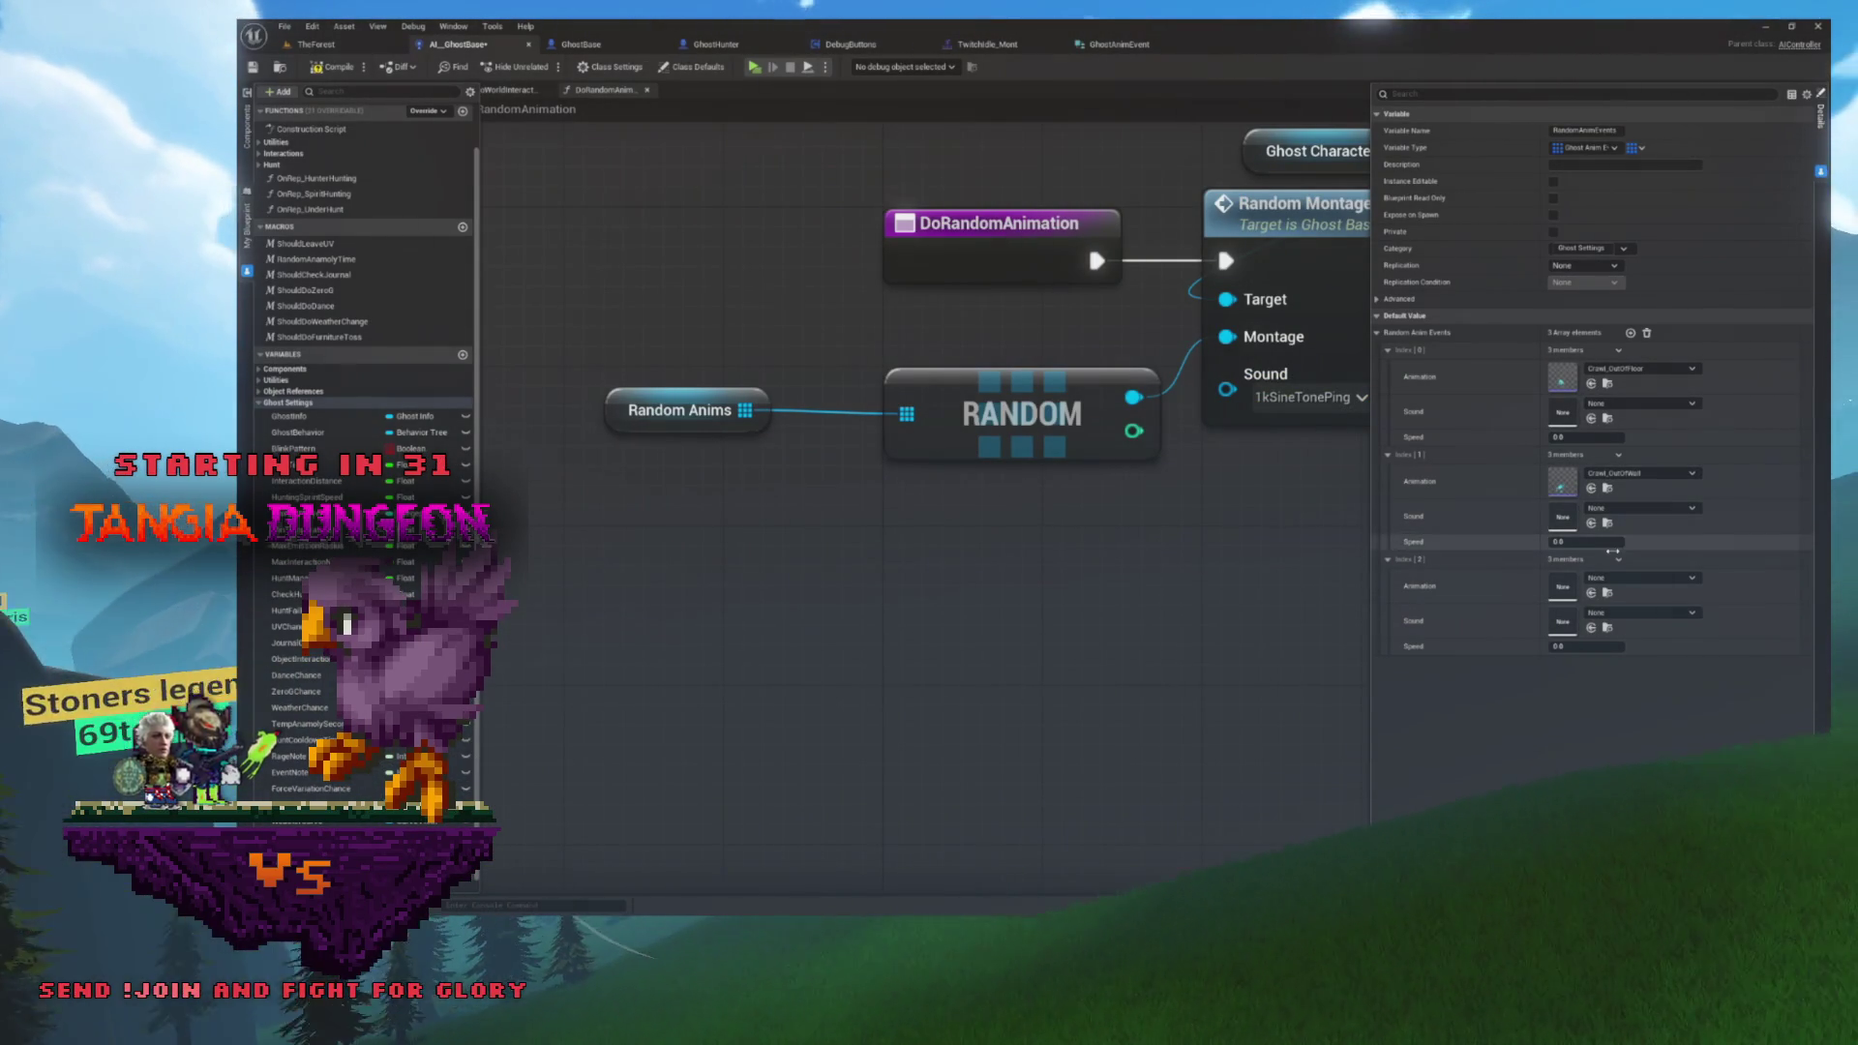
- Set the third entry's animation to Ghost_Cry
{"action": "left_click", "coordinate": [1640, 577]}
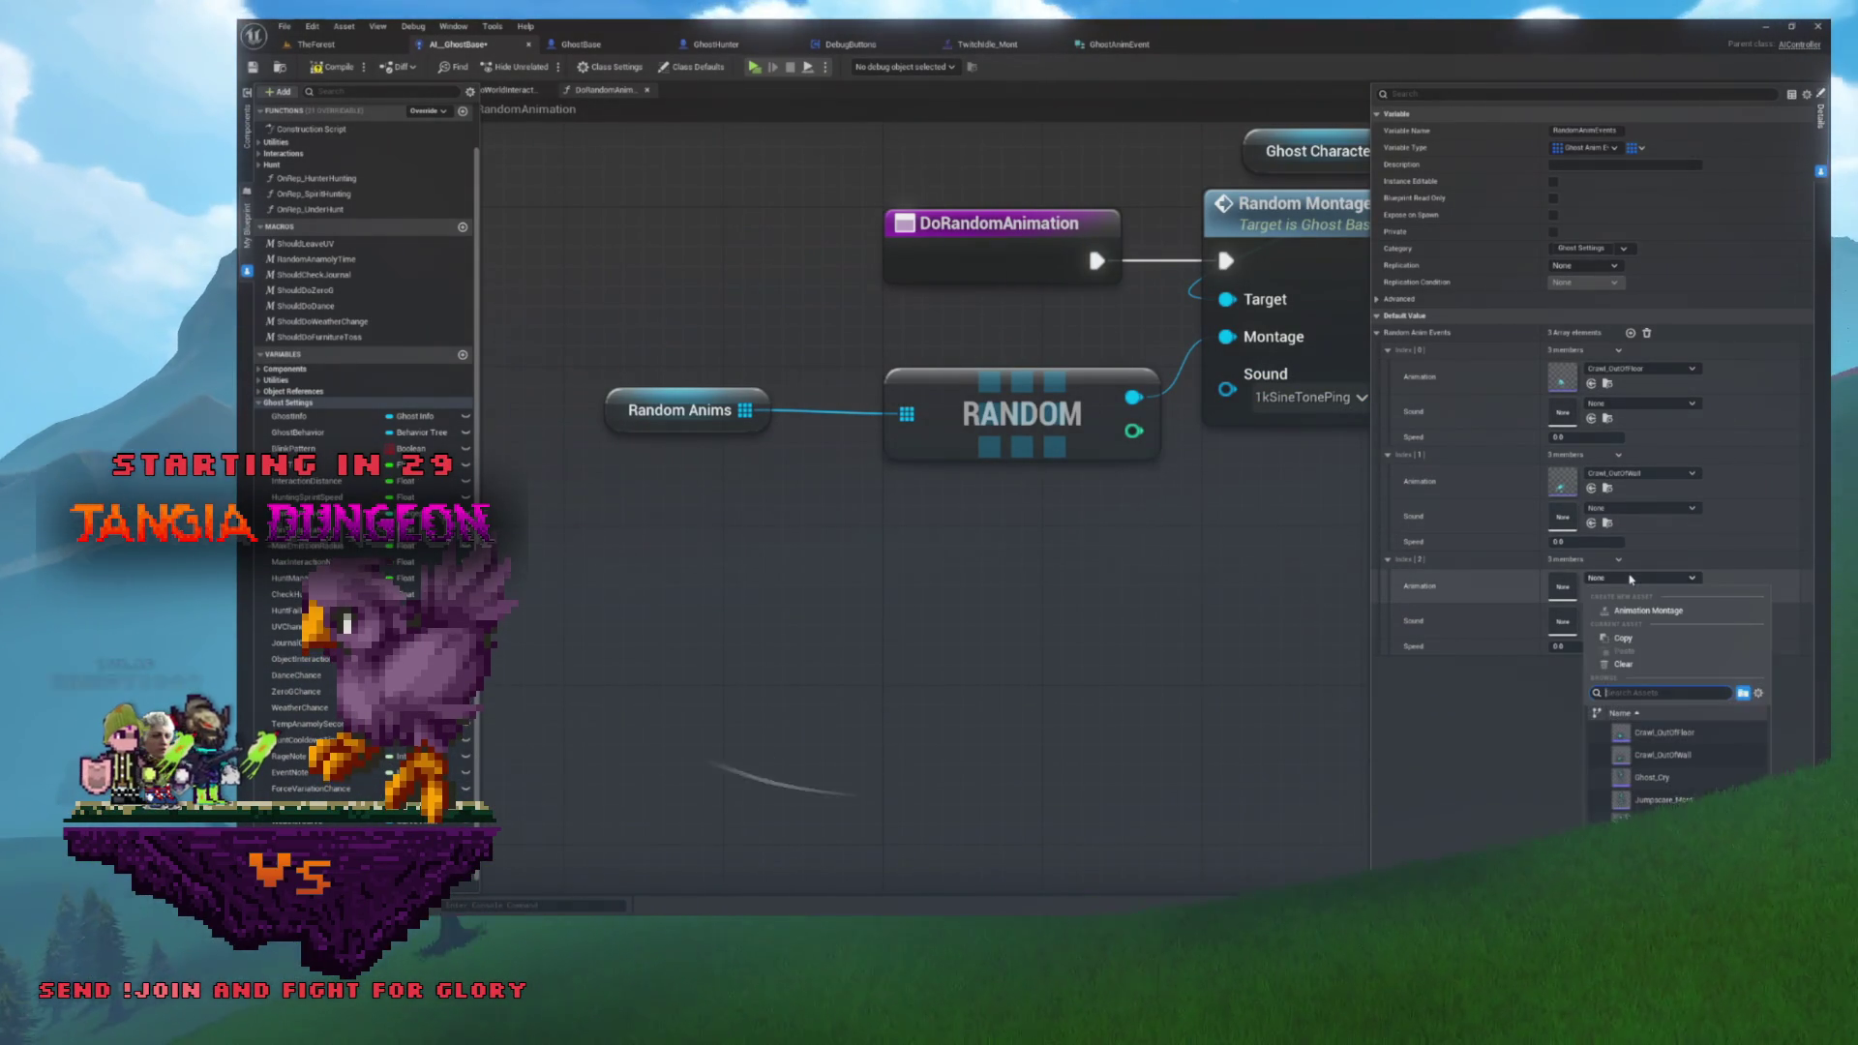
{"action": "mouse_move", "coordinate": [1650, 777]}
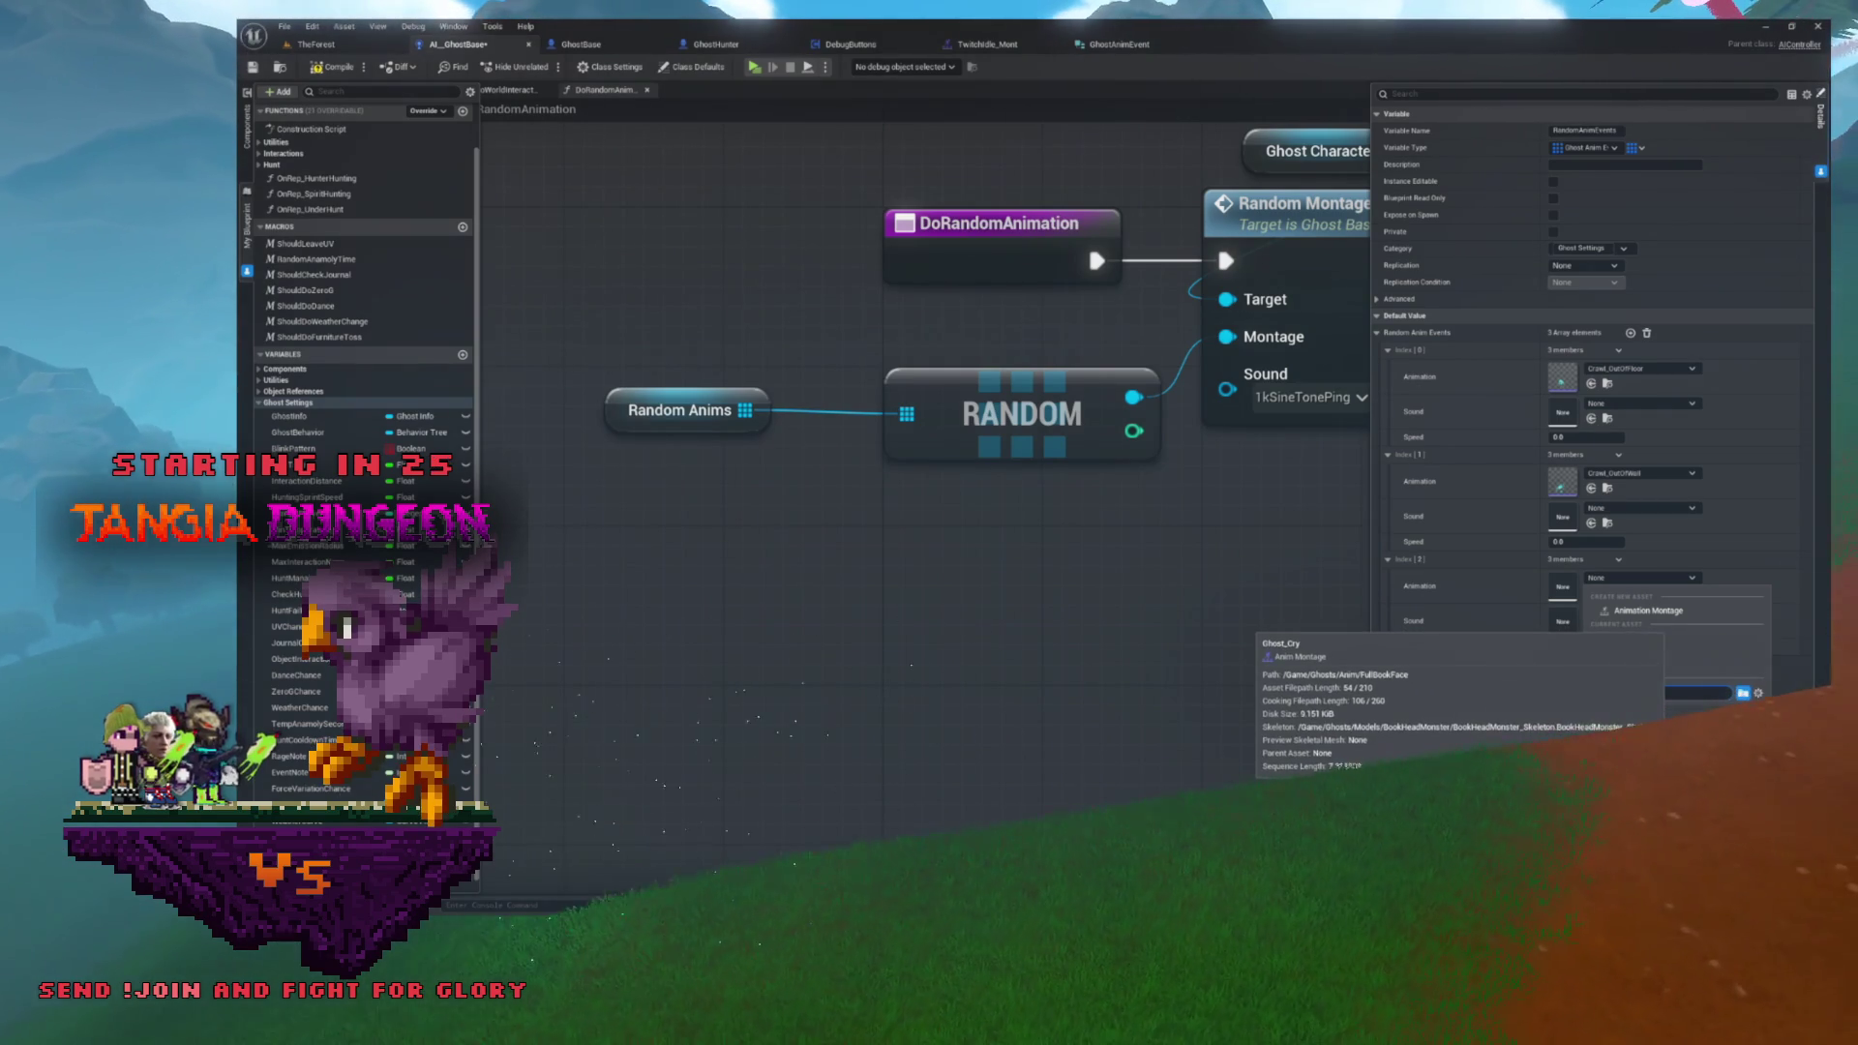
{"action": "left_click", "coordinate": [1650, 646]}
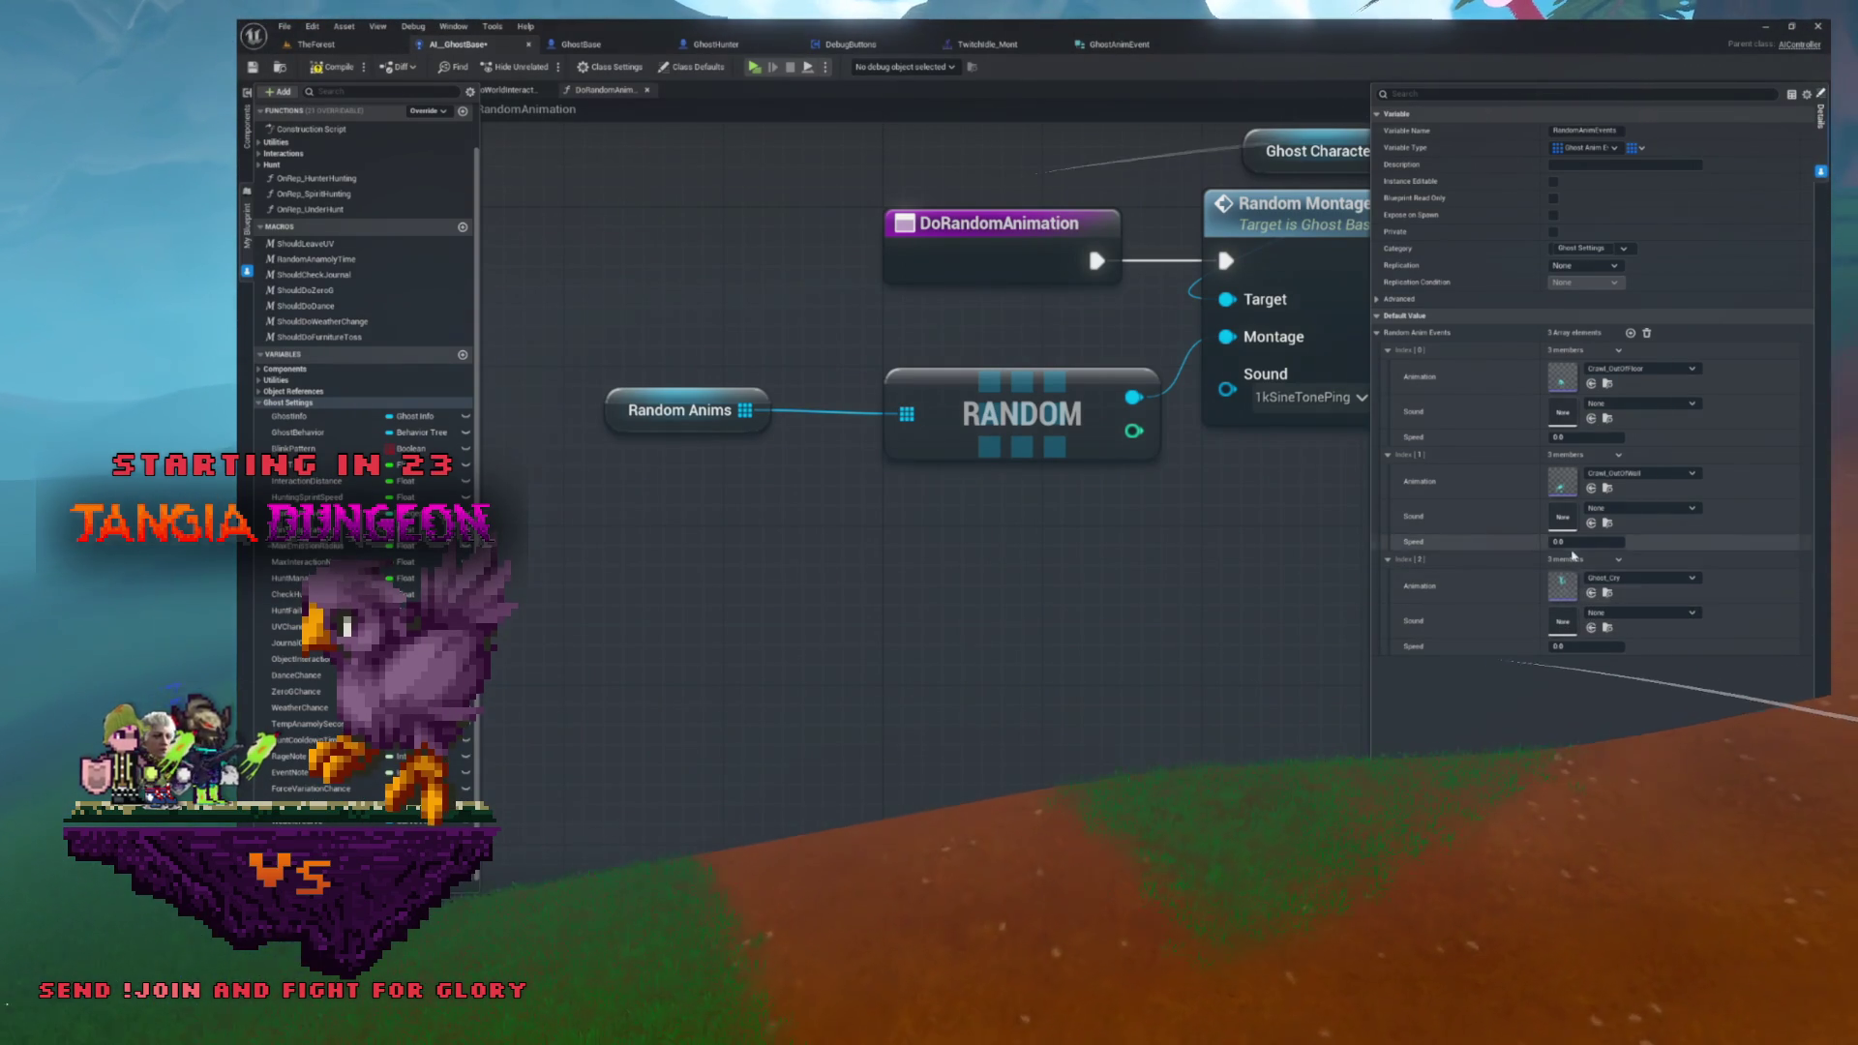
- Raise the first entry's speed, browse its sounds, and place a Random Anim Events getter
{"action": "left_click", "coordinate": [1565, 439]}
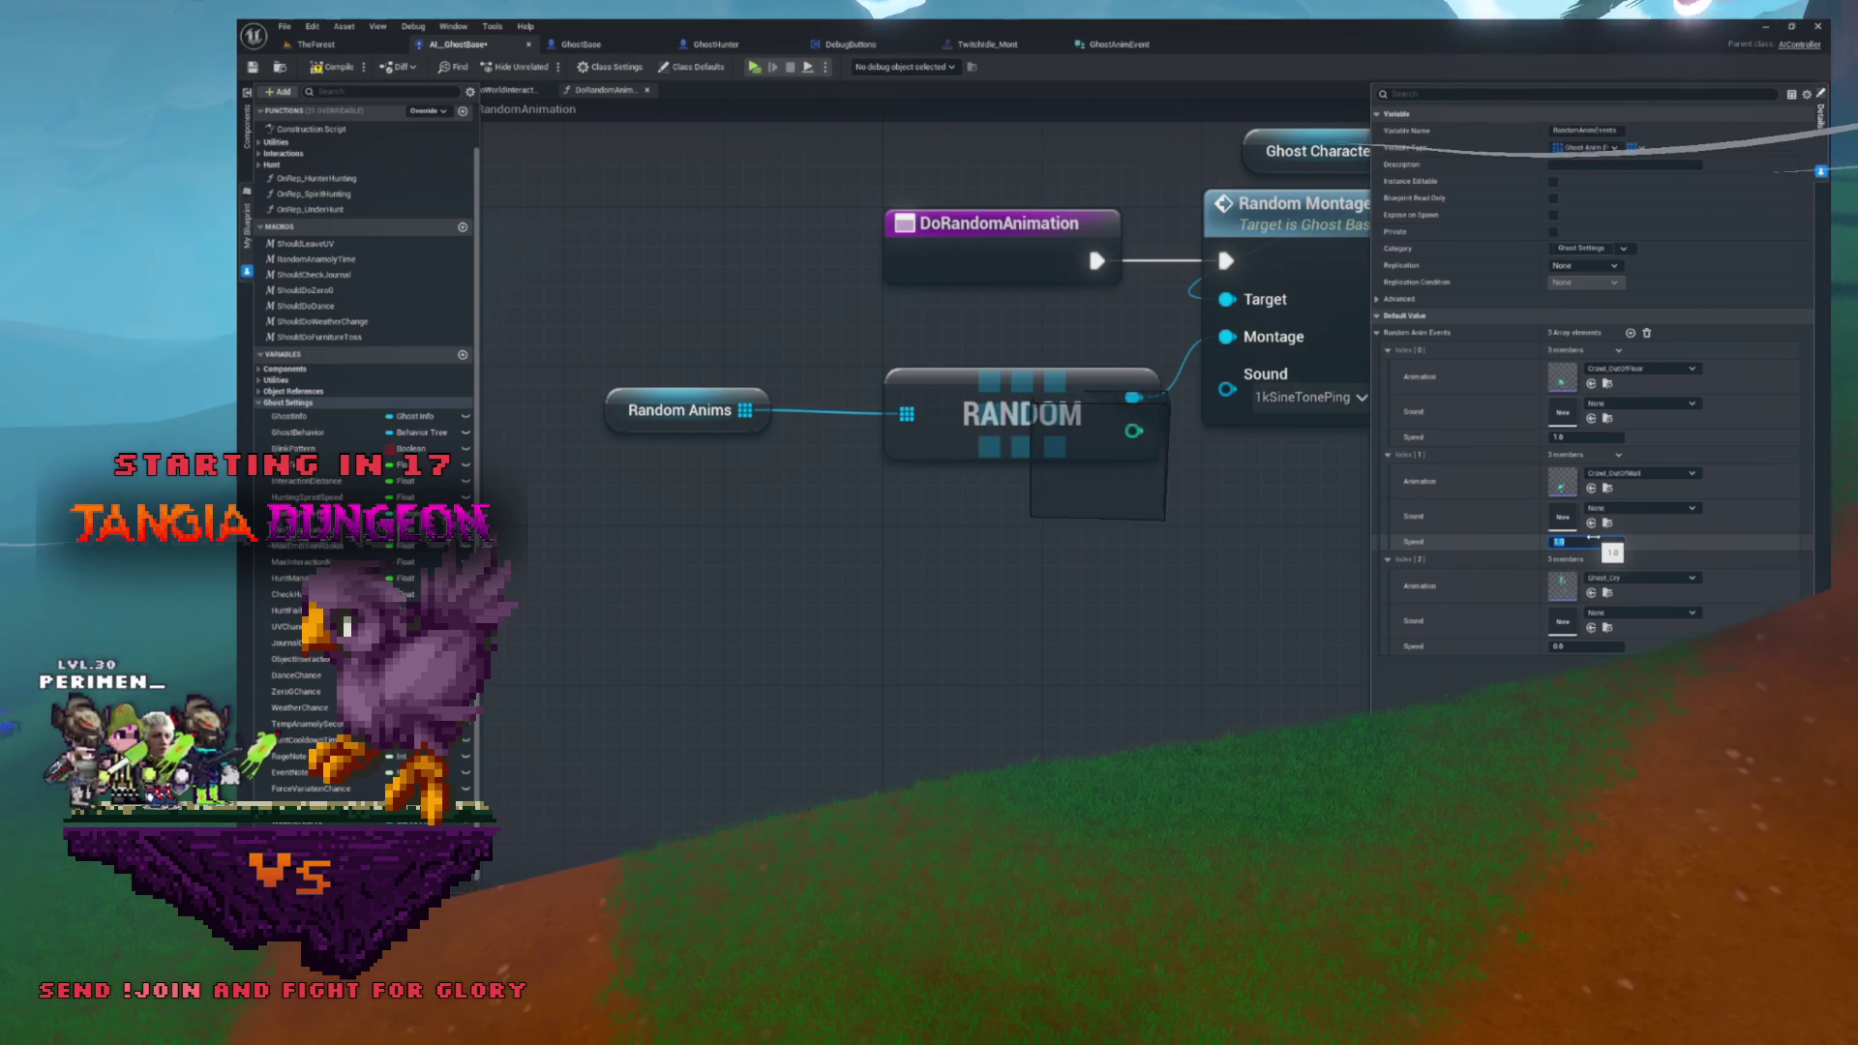
{"action": "left_click", "coordinate": [1644, 403]}
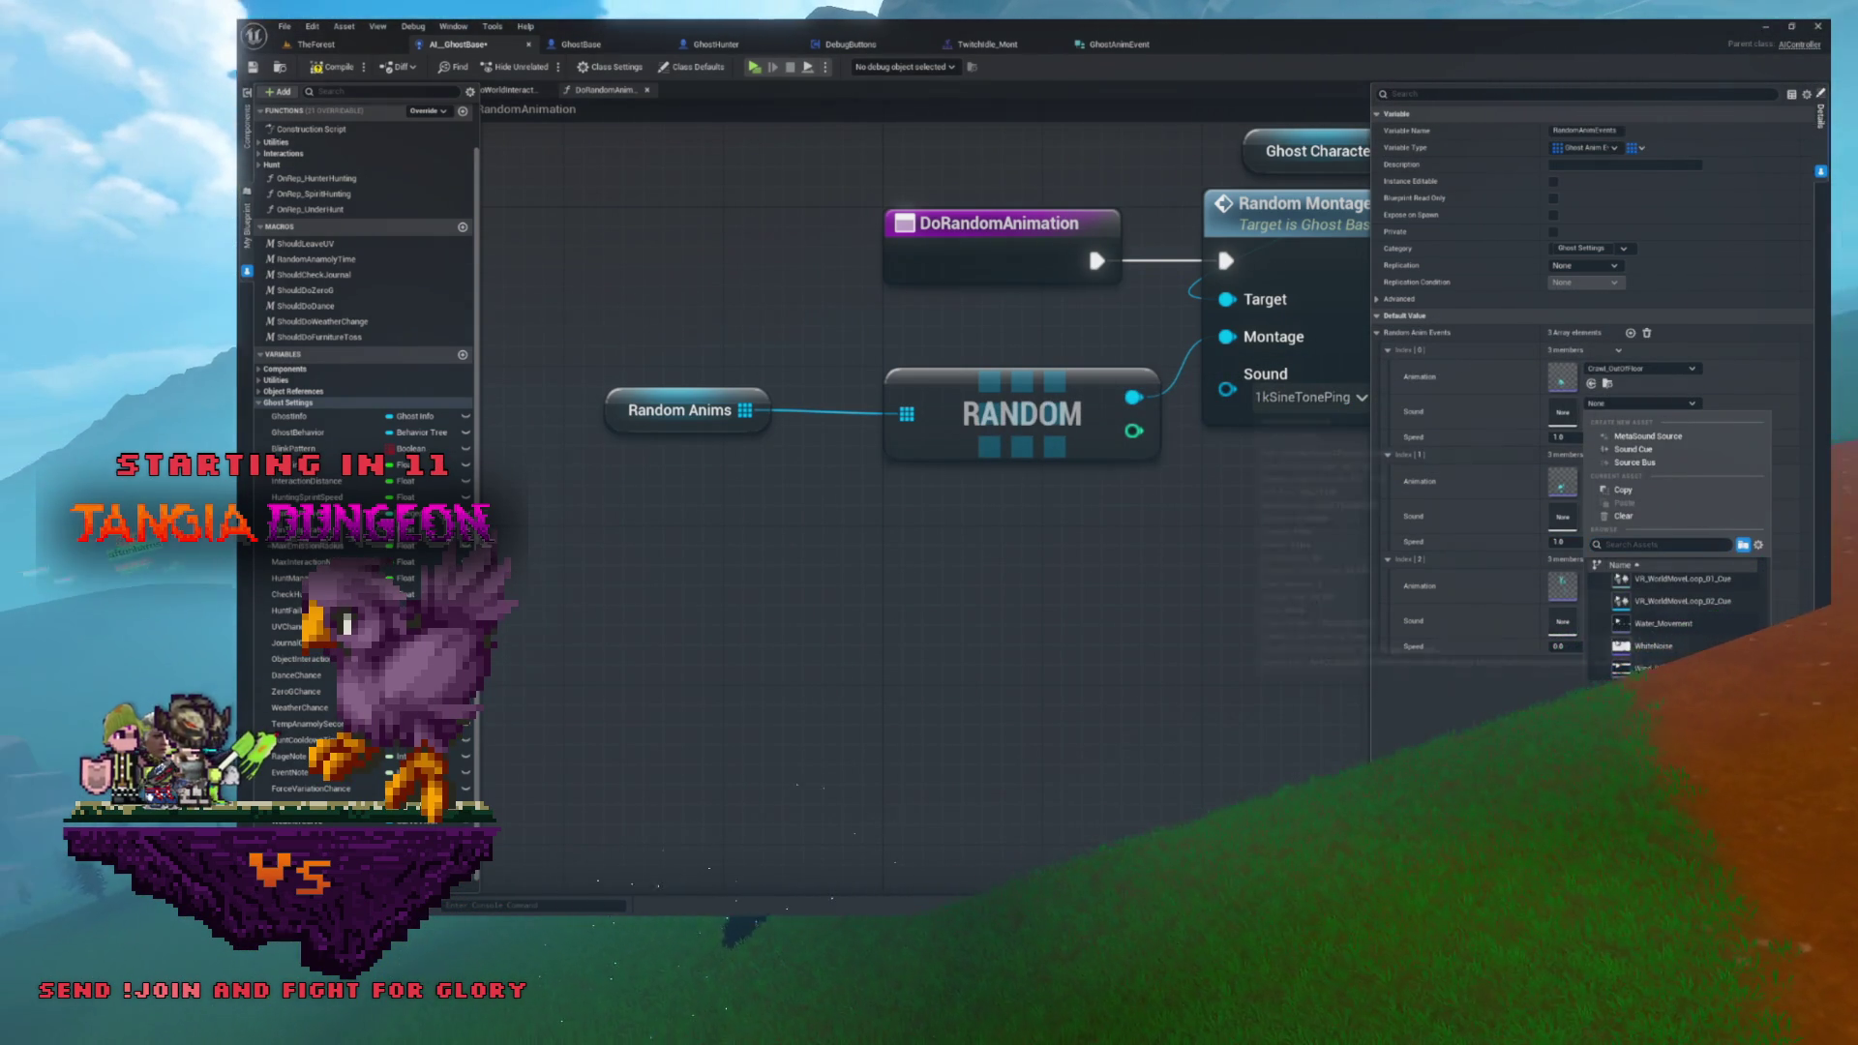
{"action": "scroll", "coordinate": [1719, 630], "scroll_direction": "up", "scroll_amount": 1}
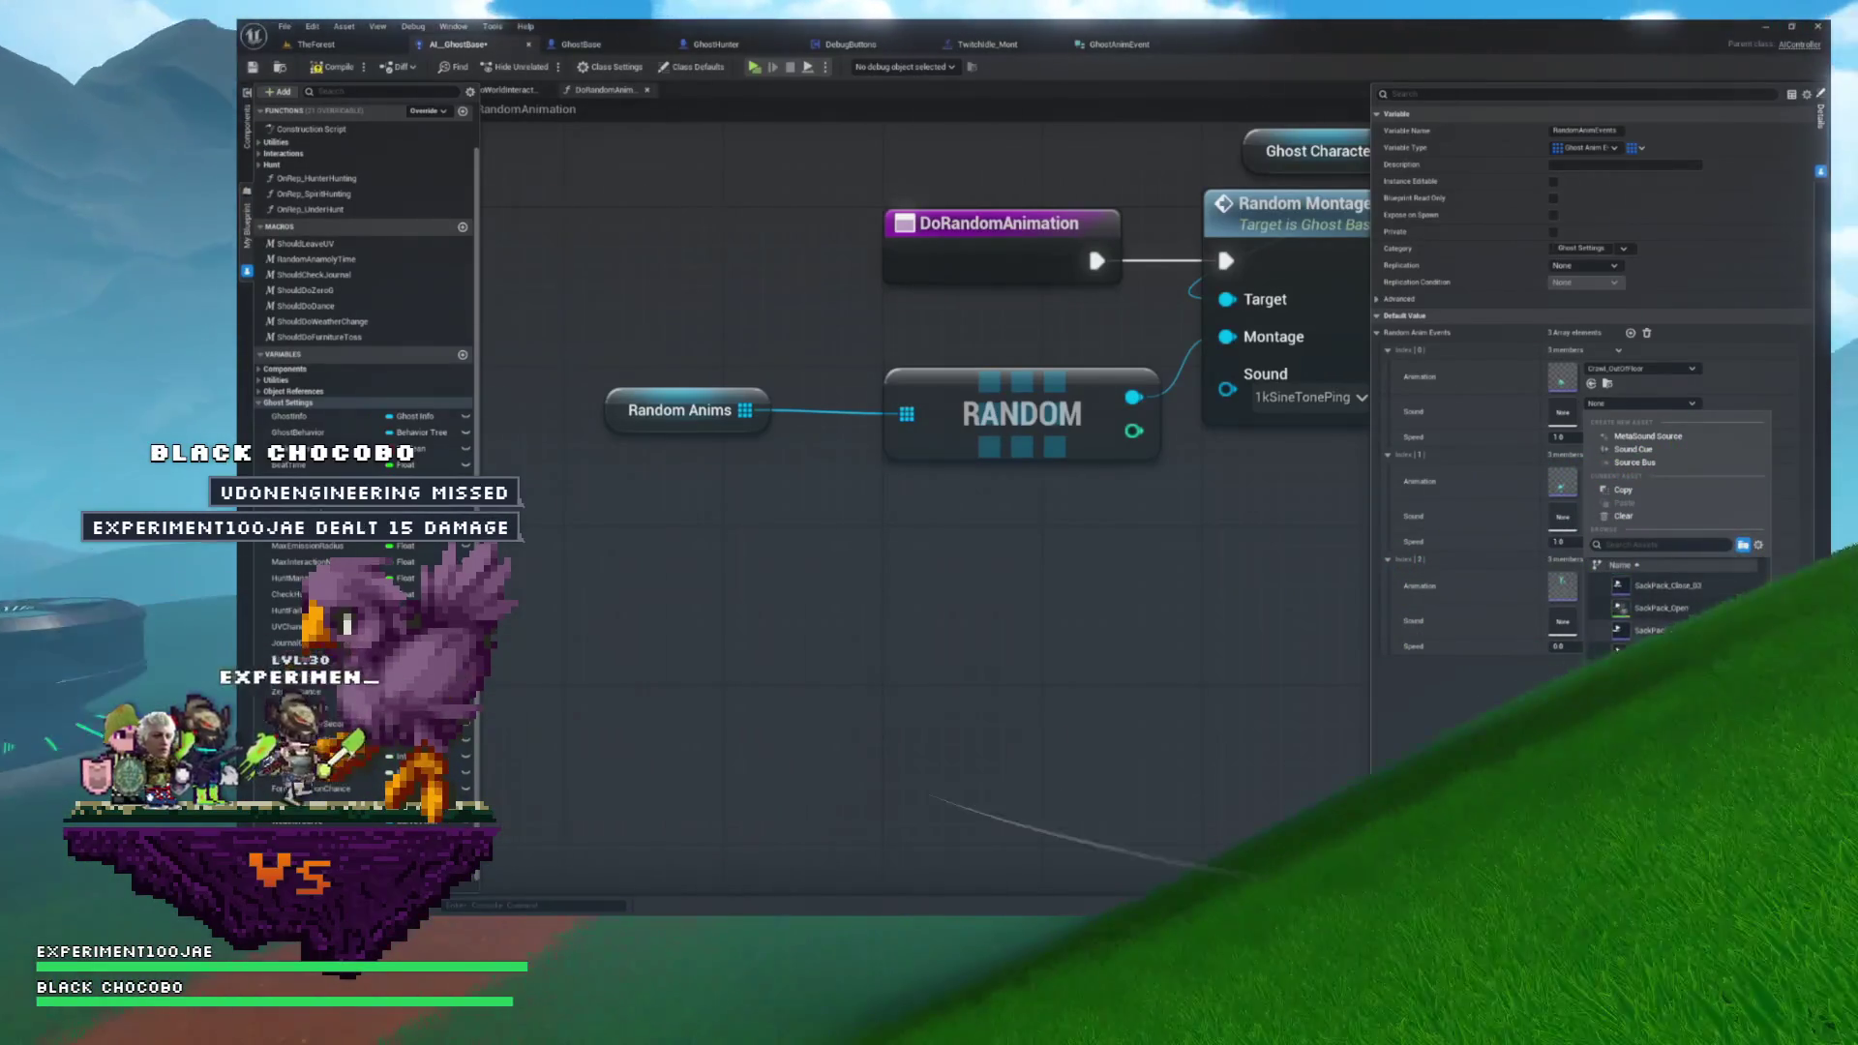
{"action": "left_click", "coordinate": [1640, 402]}
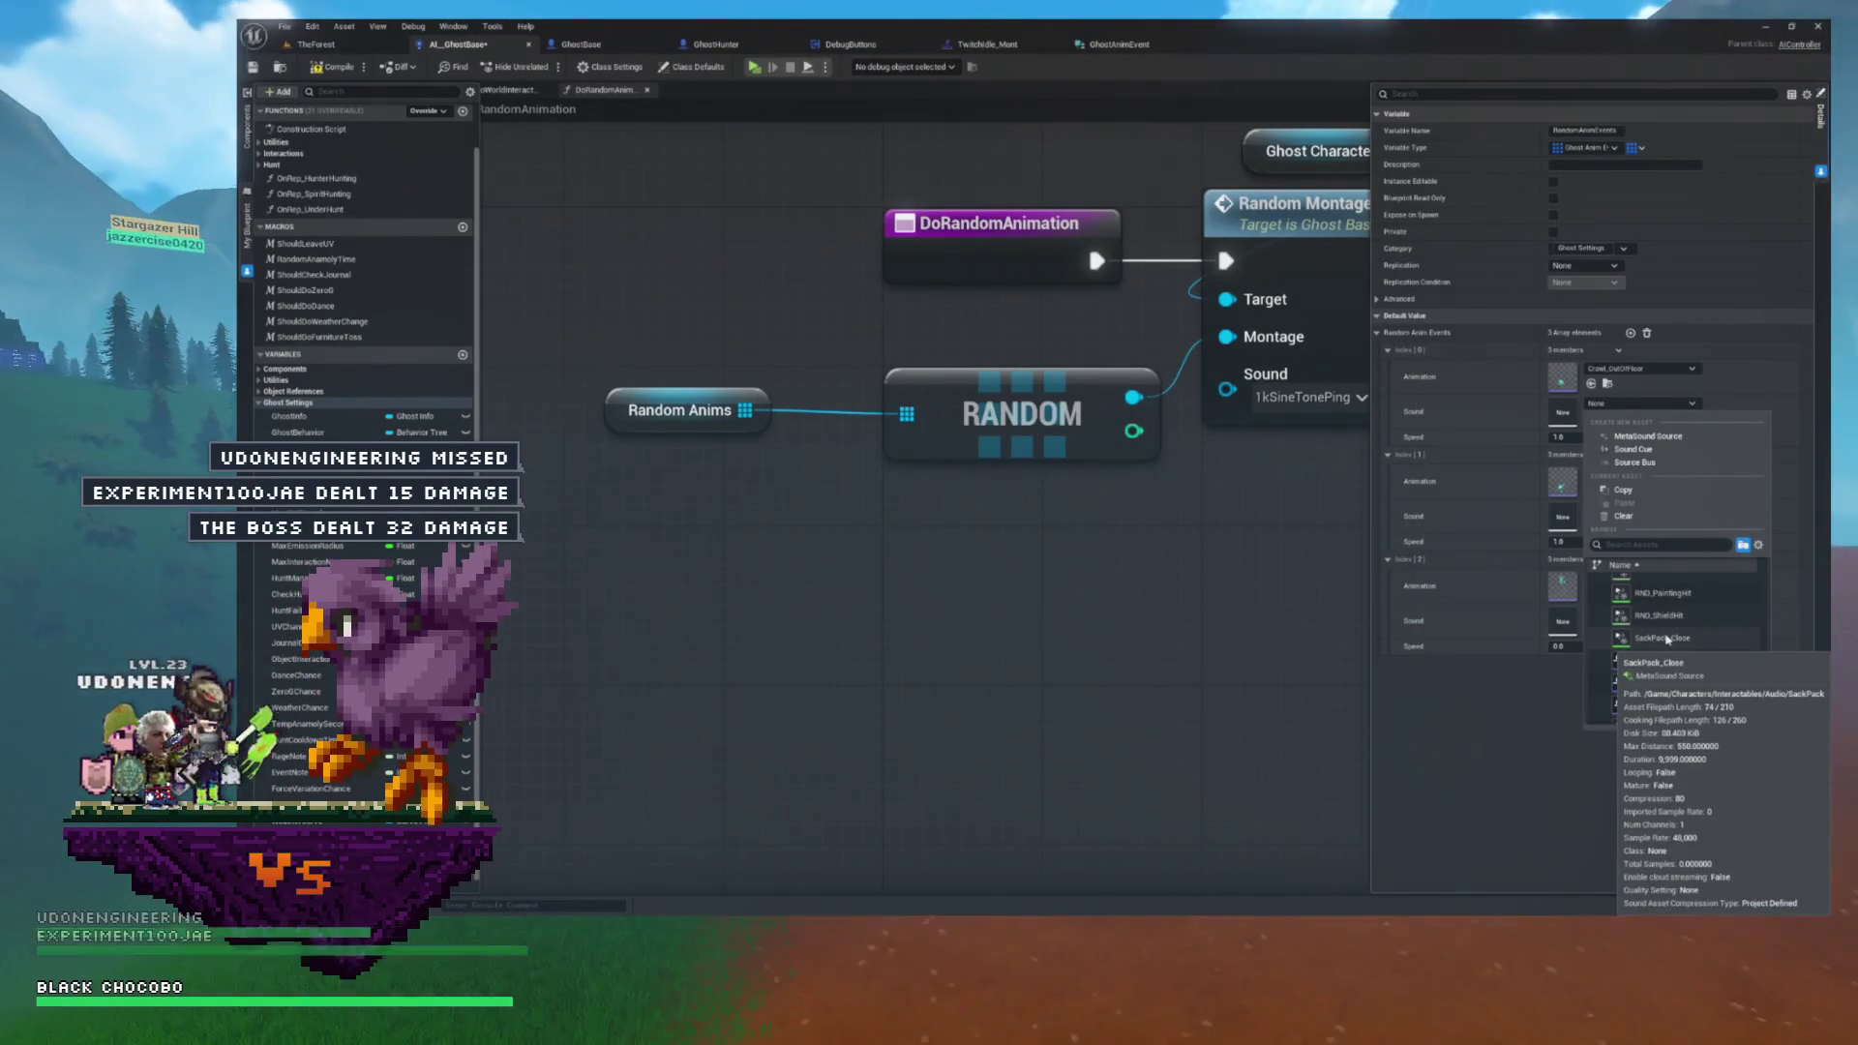
{"action": "scroll", "coordinate": [1664, 639], "scroll_direction": "down", "scroll_amount": 2}
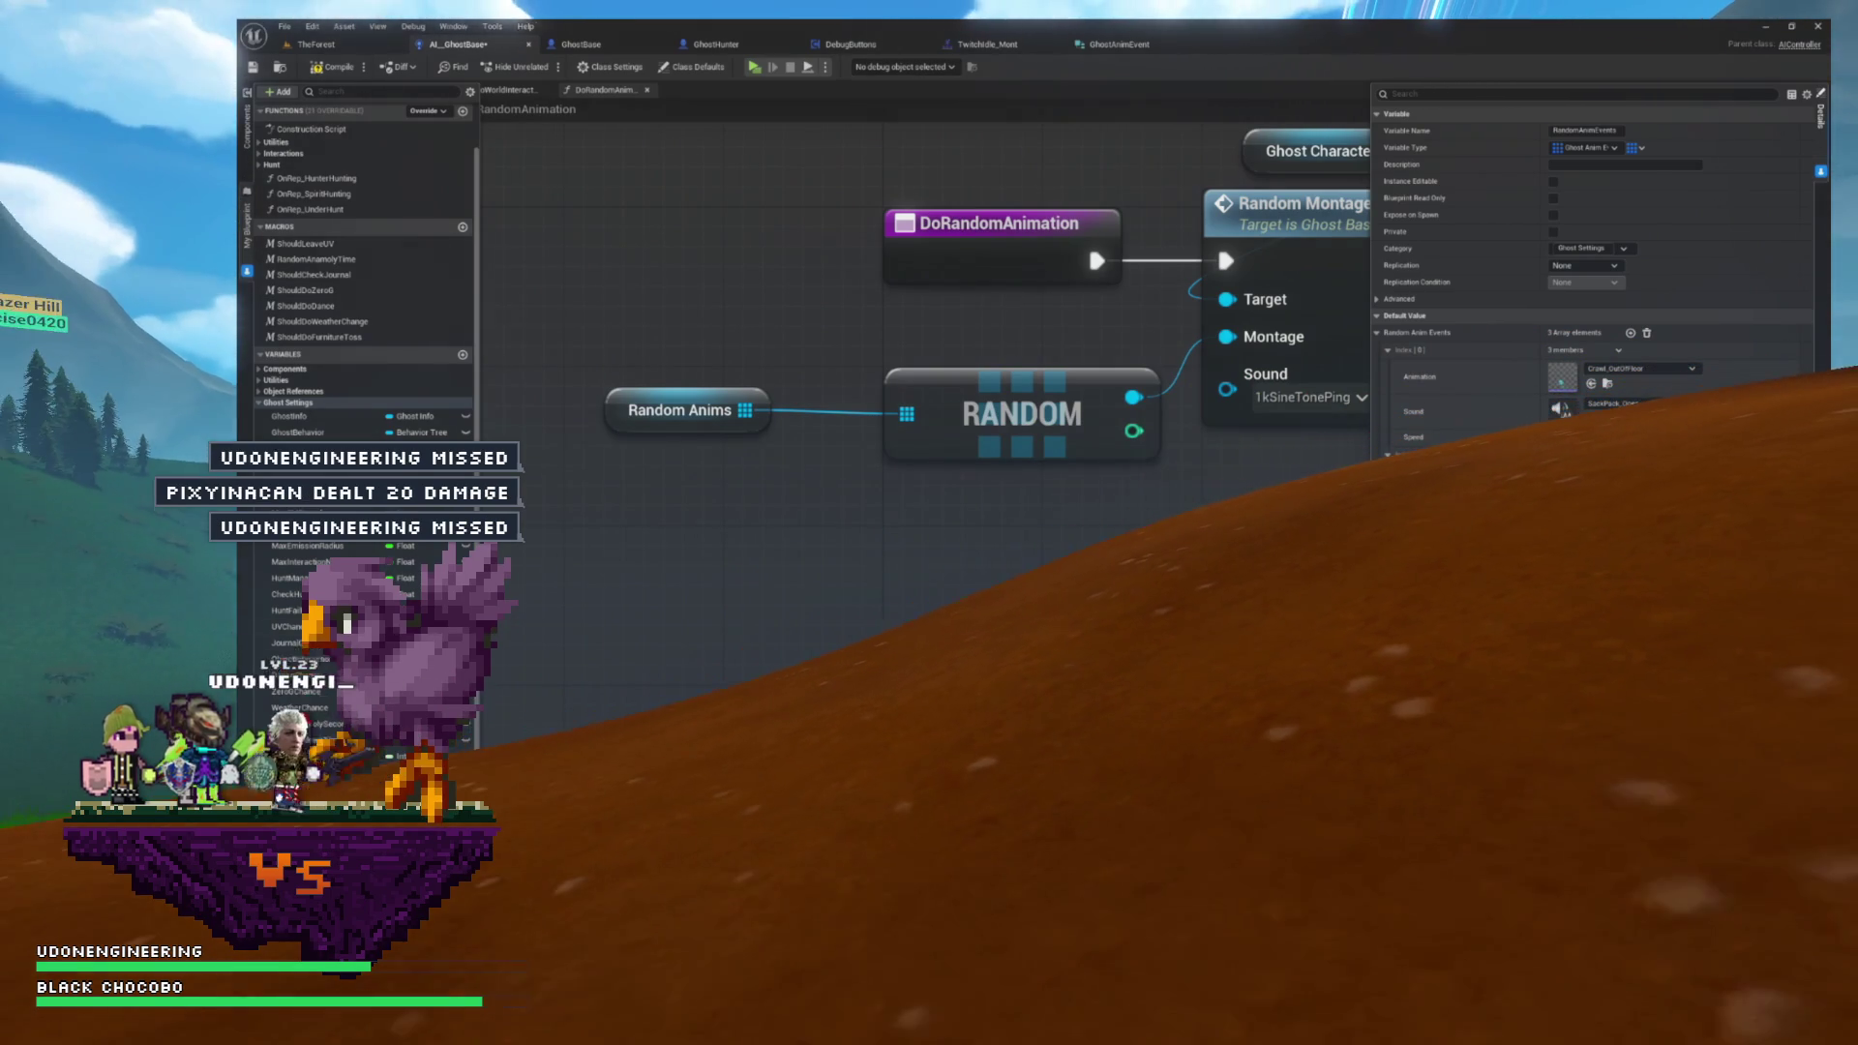
{"action": "left_click_drag", "start_coordinate": [319, 503], "coordinate": [862, 510]}
- Add a RANDOM array item node and a Break Ghost Anim Event node from Random Anim Events
{"action": "left_click_drag", "start_coordinate": [1024, 529], "coordinate": [1184, 531]}
{"action": "type", "text": "random"}
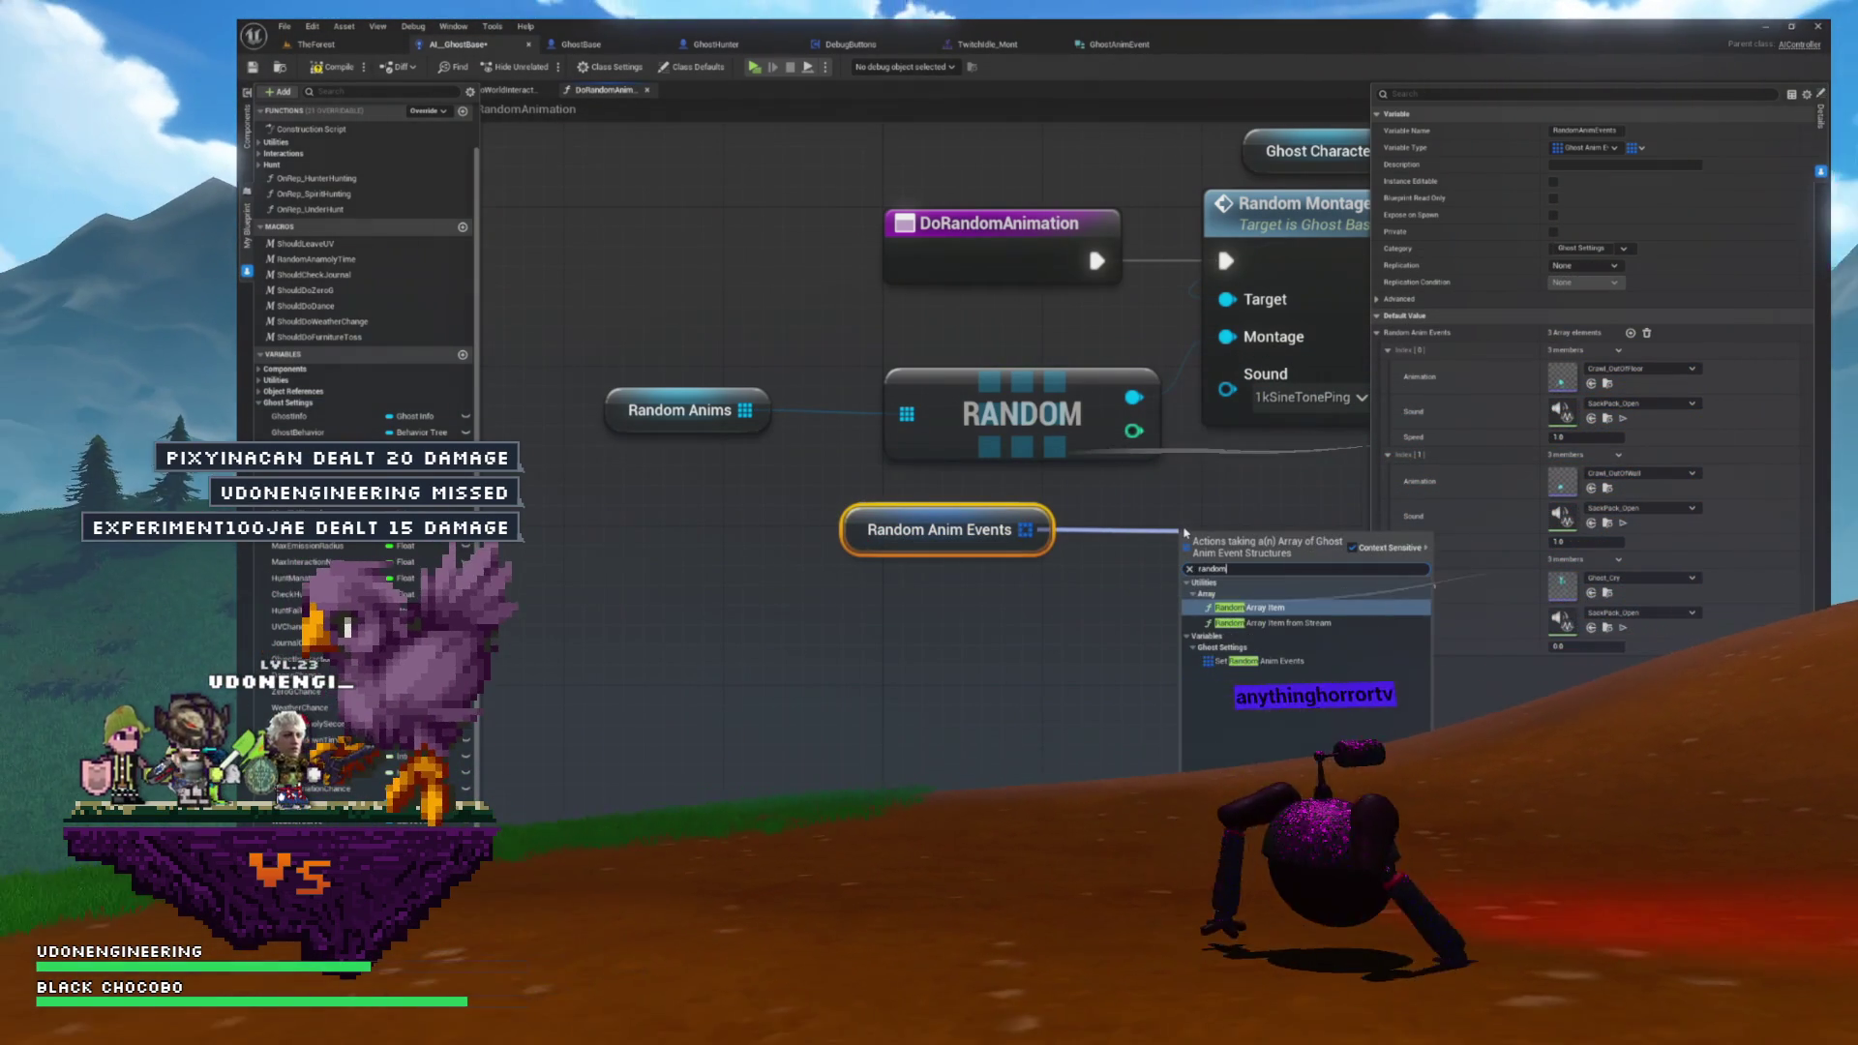
{"action": "left_click", "coordinate": [1284, 611]}
{"action": "mouse_move", "coordinate": [1284, 611]}
{"action": "left_mouse_down"}
{"action": "mouse_move", "coordinate": [1225, 630]}
{"action": "mouse_move", "coordinate": [1268, 595]}
{"action": "left_mouse_up"}
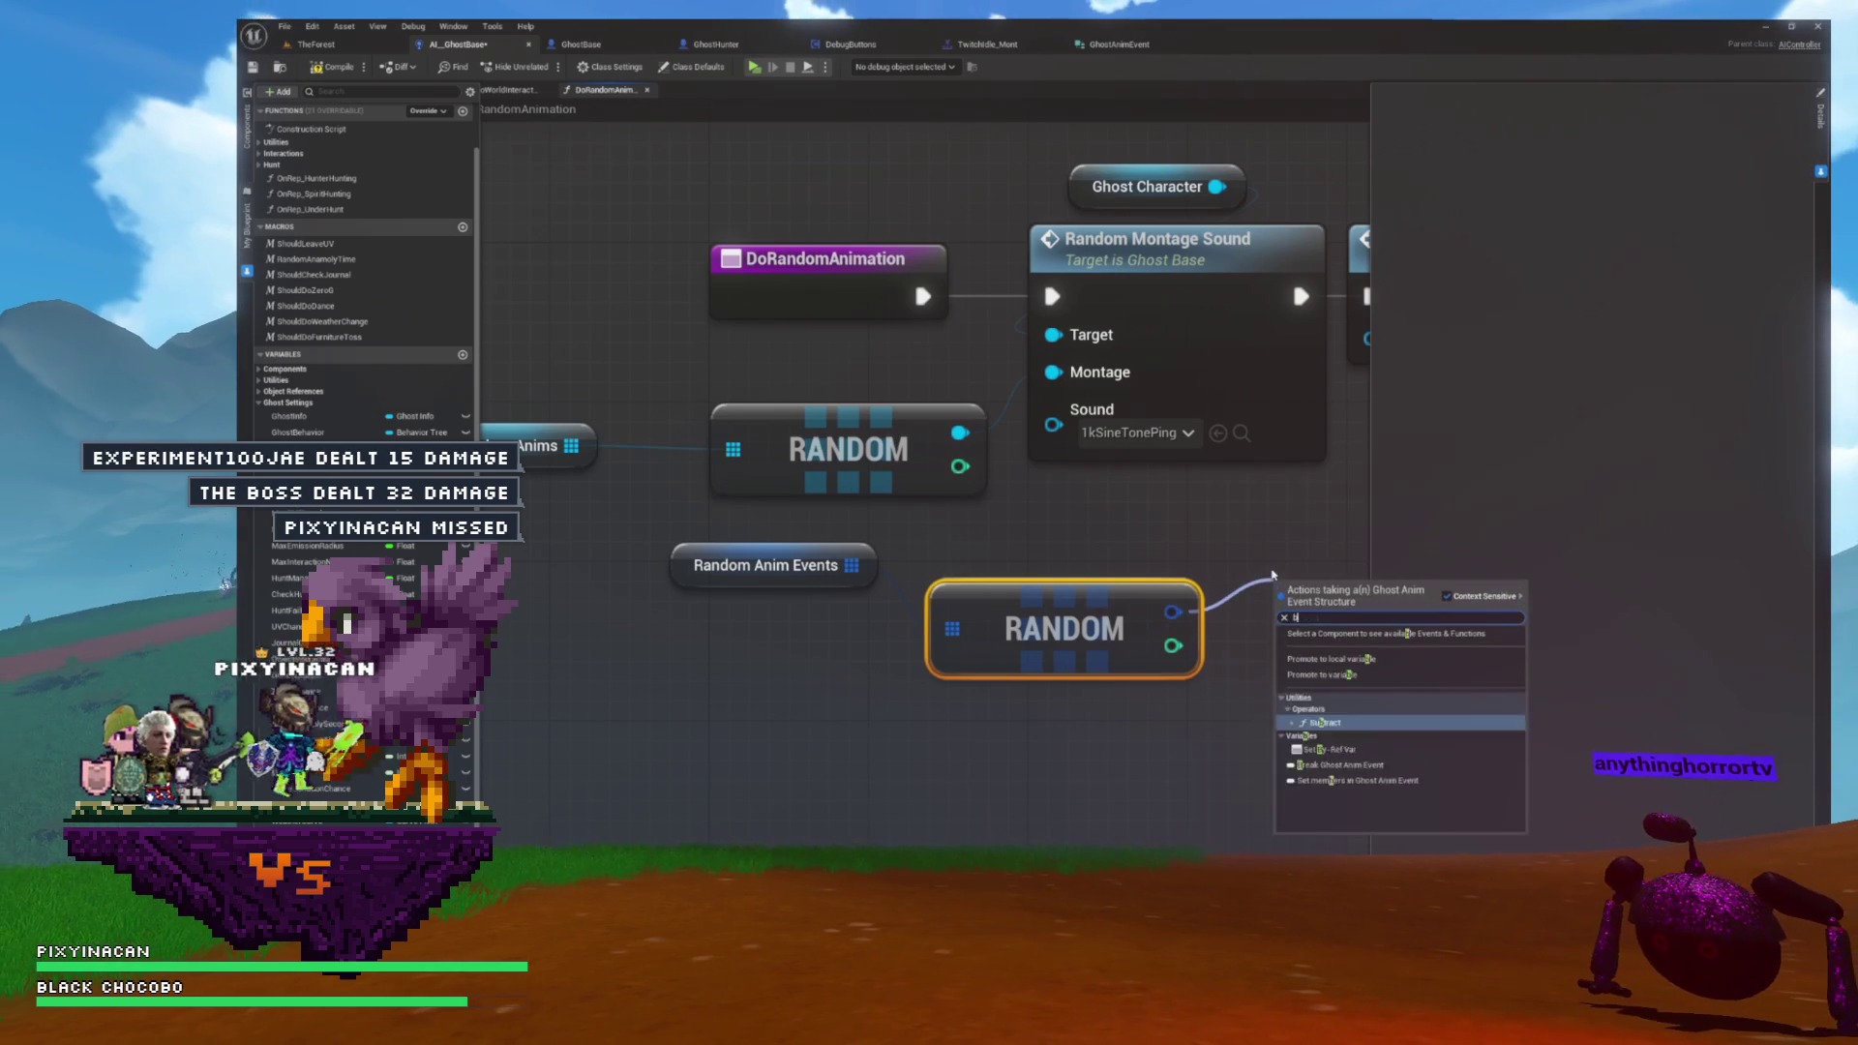
{"action": "type", "text": "break"}
{"action": "key", "text": "Return"}
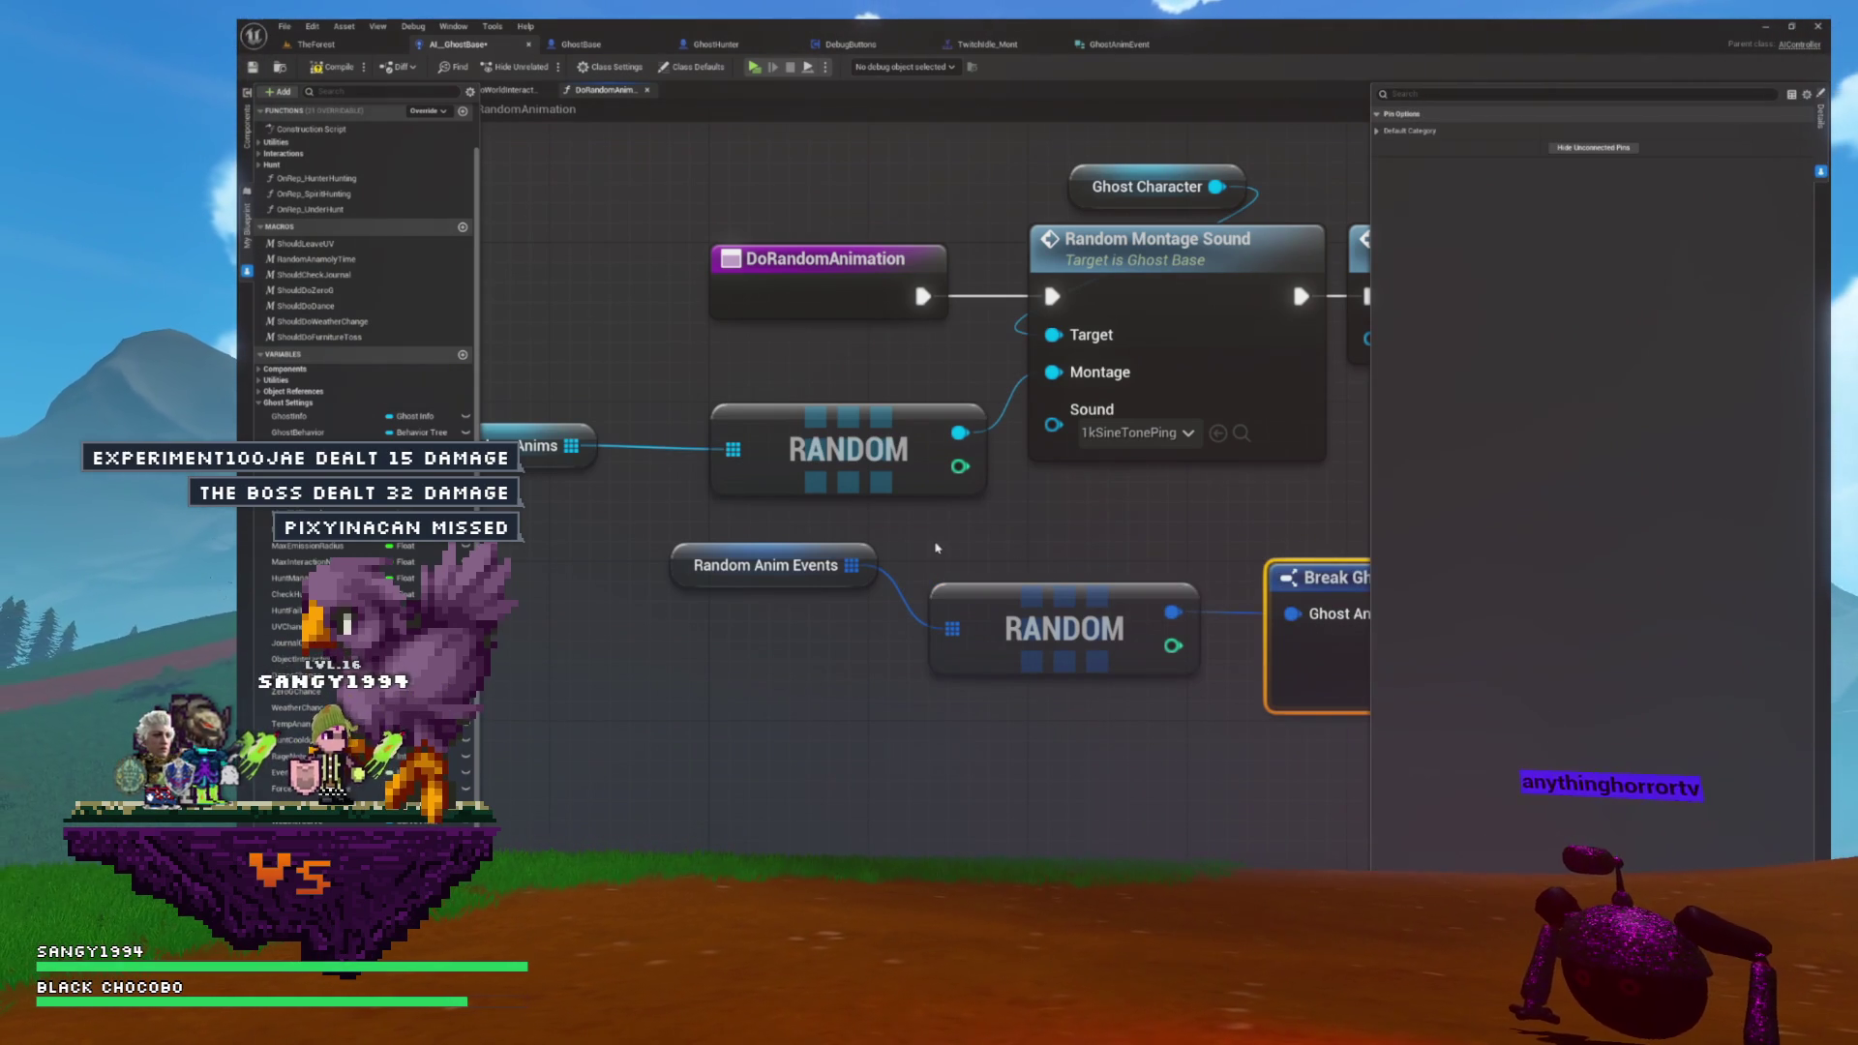
{"action": "mouse_move", "coordinate": [1229, 593]}
{"action": "left_mouse_down"}
{"action": "mouse_move", "coordinate": [1297, 619]}
{"action": "mouse_move", "coordinate": [755, 613]}
{"action": "left_mouse_up"}
{"action": "left_click", "coordinate": [938, 548]}
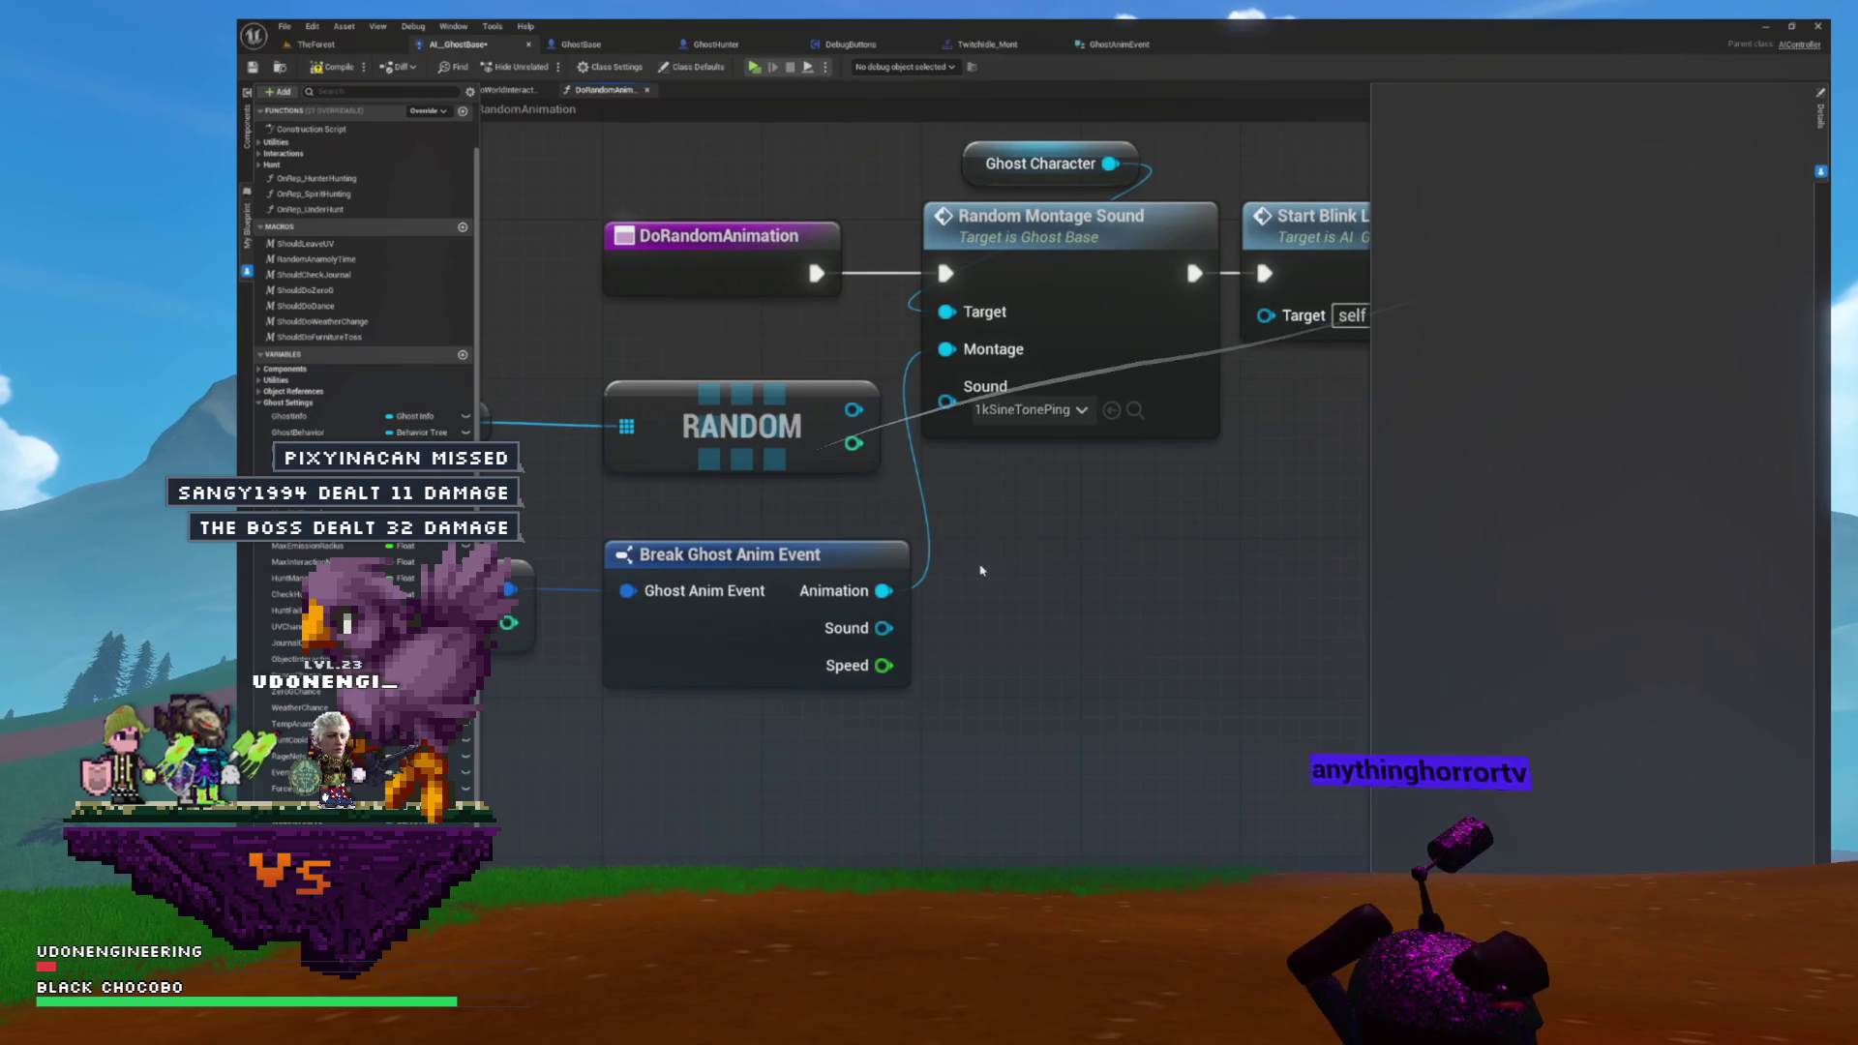
- Shift the montage-playing node chain right and delete the old Random Anims nodes
{"action": "scroll", "coordinate": [887, 557], "scroll_direction": "down", "scroll_amount": 3}
{"action": "scroll", "coordinate": [888, 557], "scroll_direction": "down", "scroll_amount": 2}
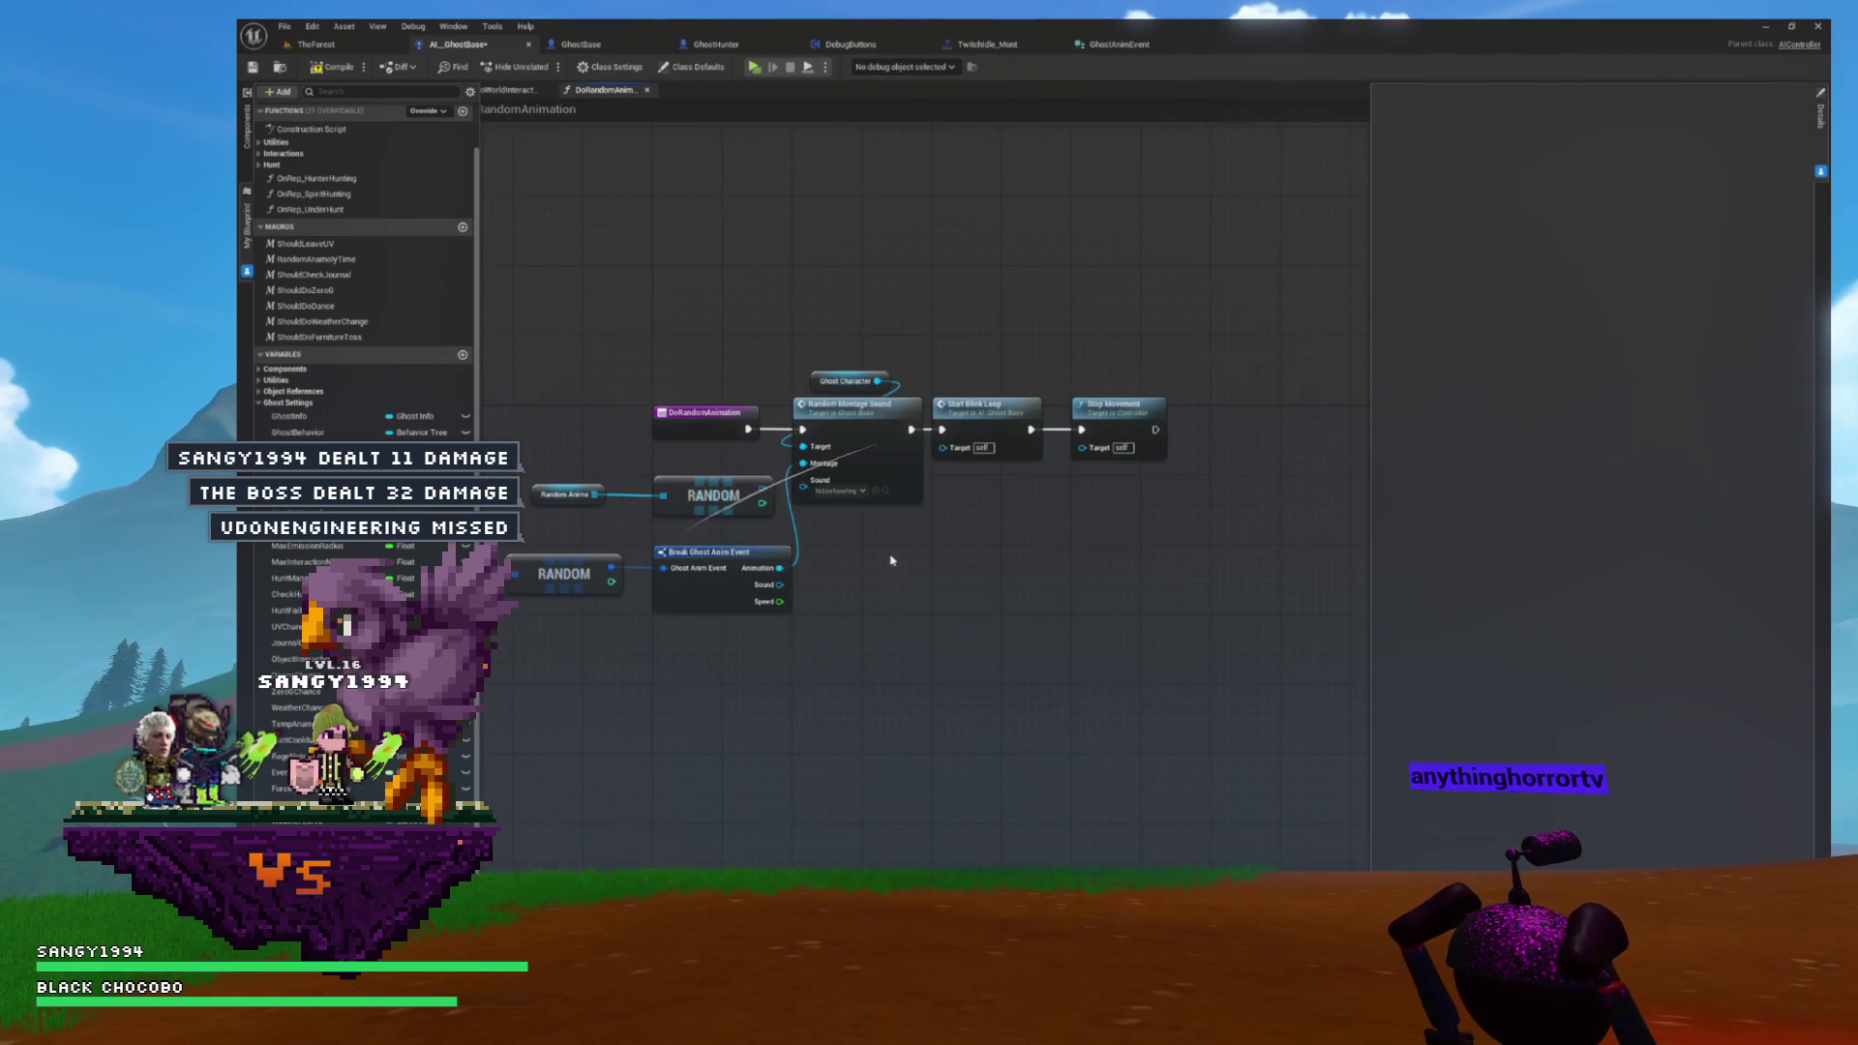
{"action": "scroll", "coordinate": [890, 559], "scroll_direction": "up", "scroll_amount": 2}
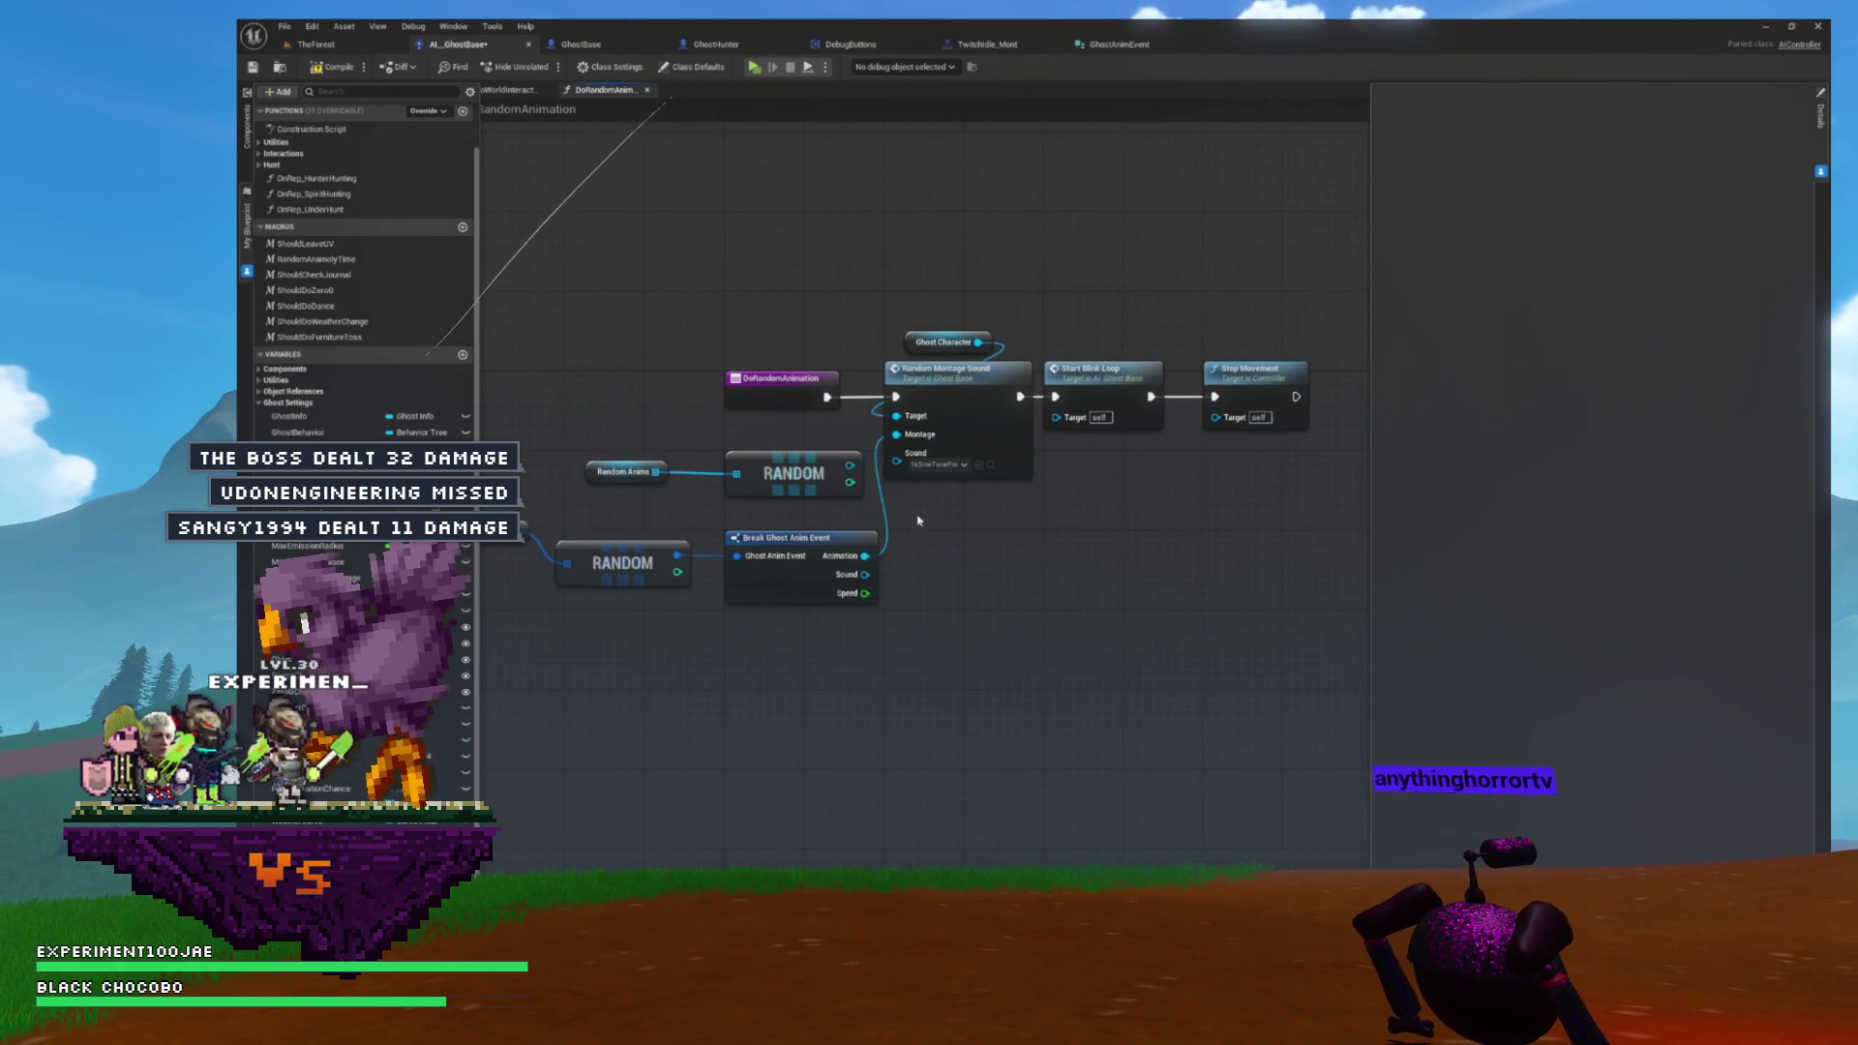
{"action": "mouse_move", "coordinate": [1231, 280]}
{"action": "left_mouse_down"}
{"action": "mouse_move", "coordinate": [1091, 415]}
{"action": "mouse_move", "coordinate": [958, 418]}
{"action": "mouse_move", "coordinate": [1282, 391]}
{"action": "left_mouse_up"}
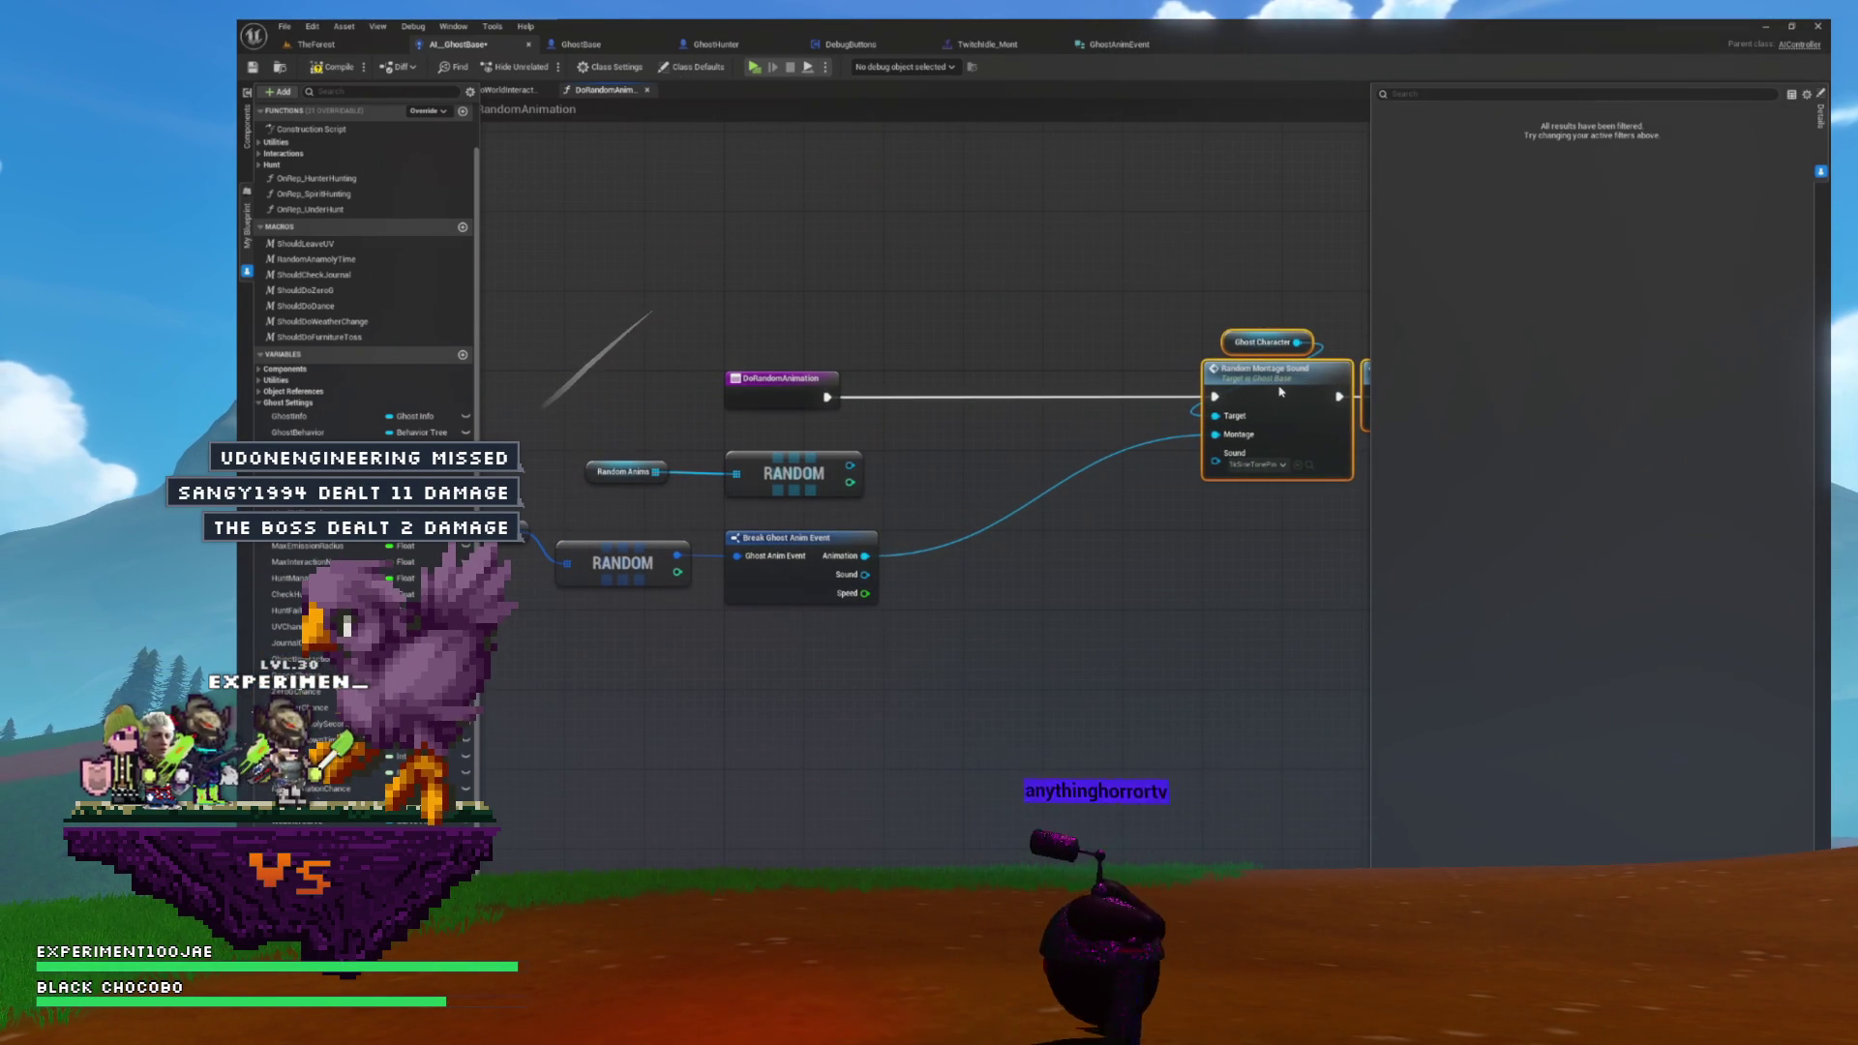
{"action": "left_click", "coordinate": [967, 377]}
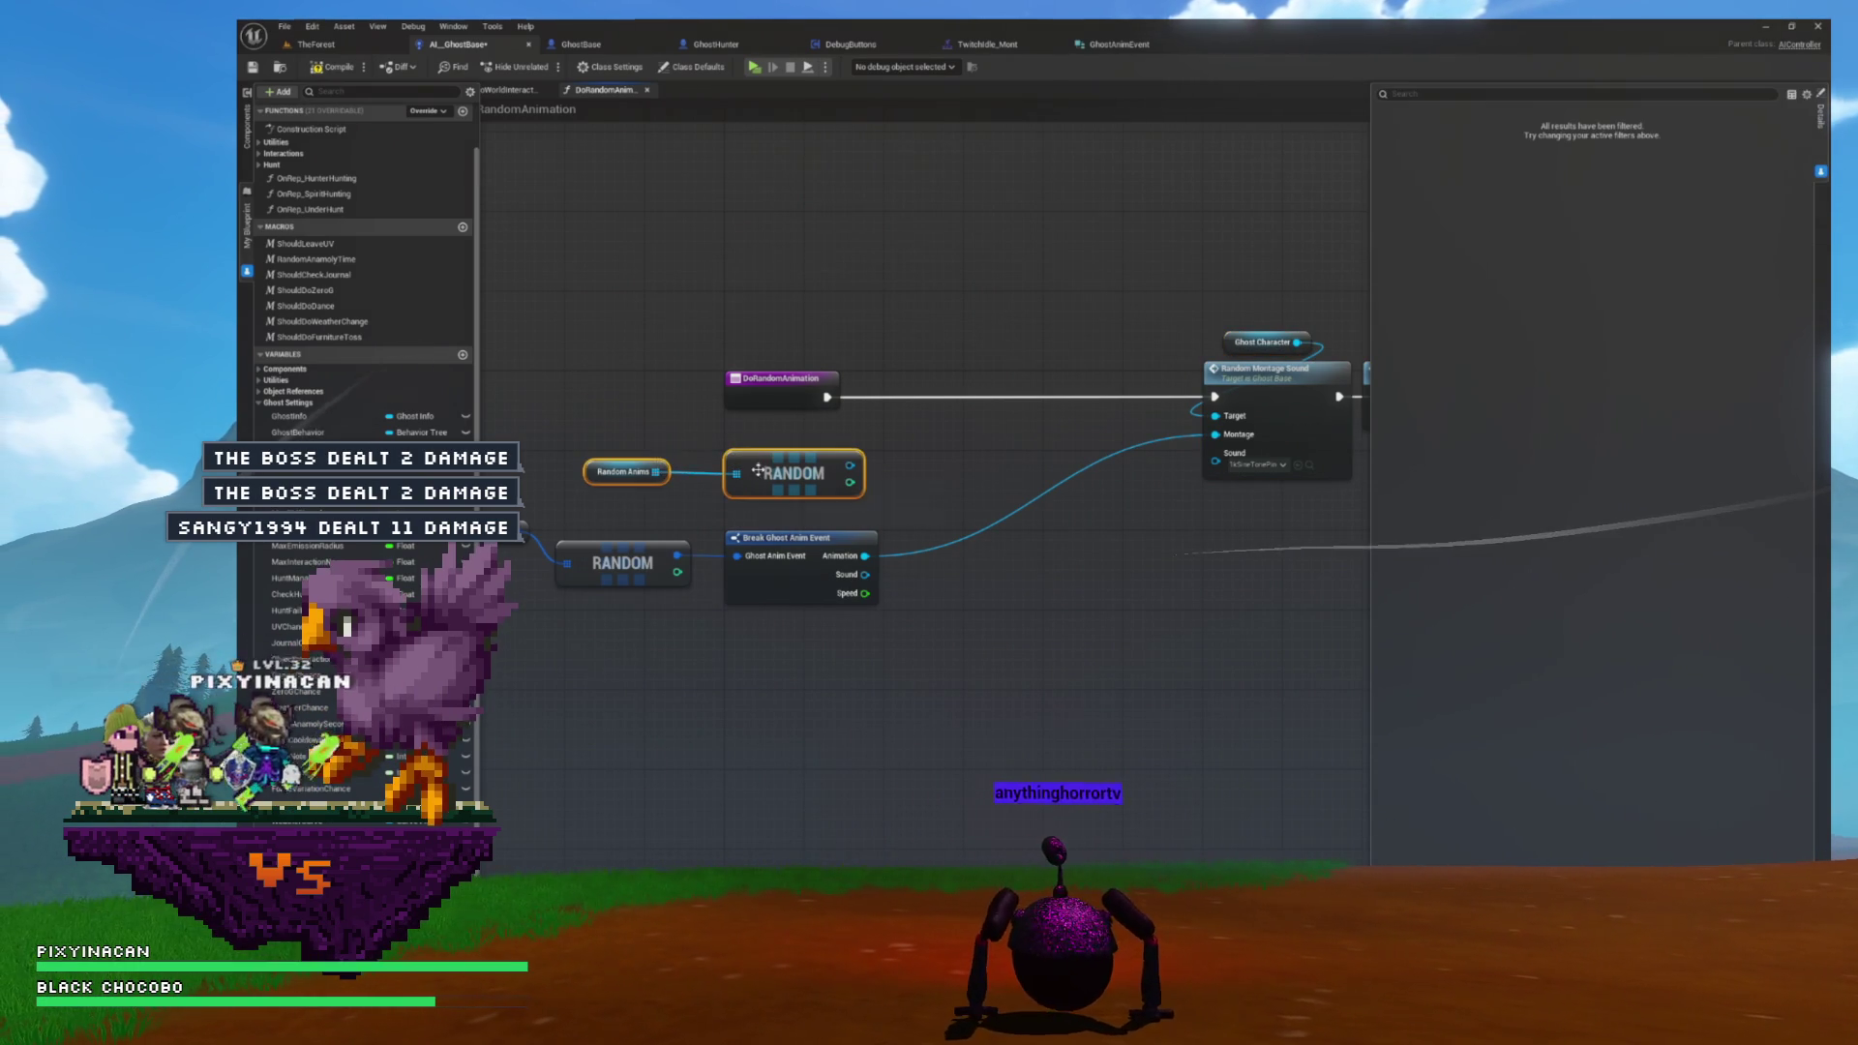
{"action": "key", "text": "Delete"}
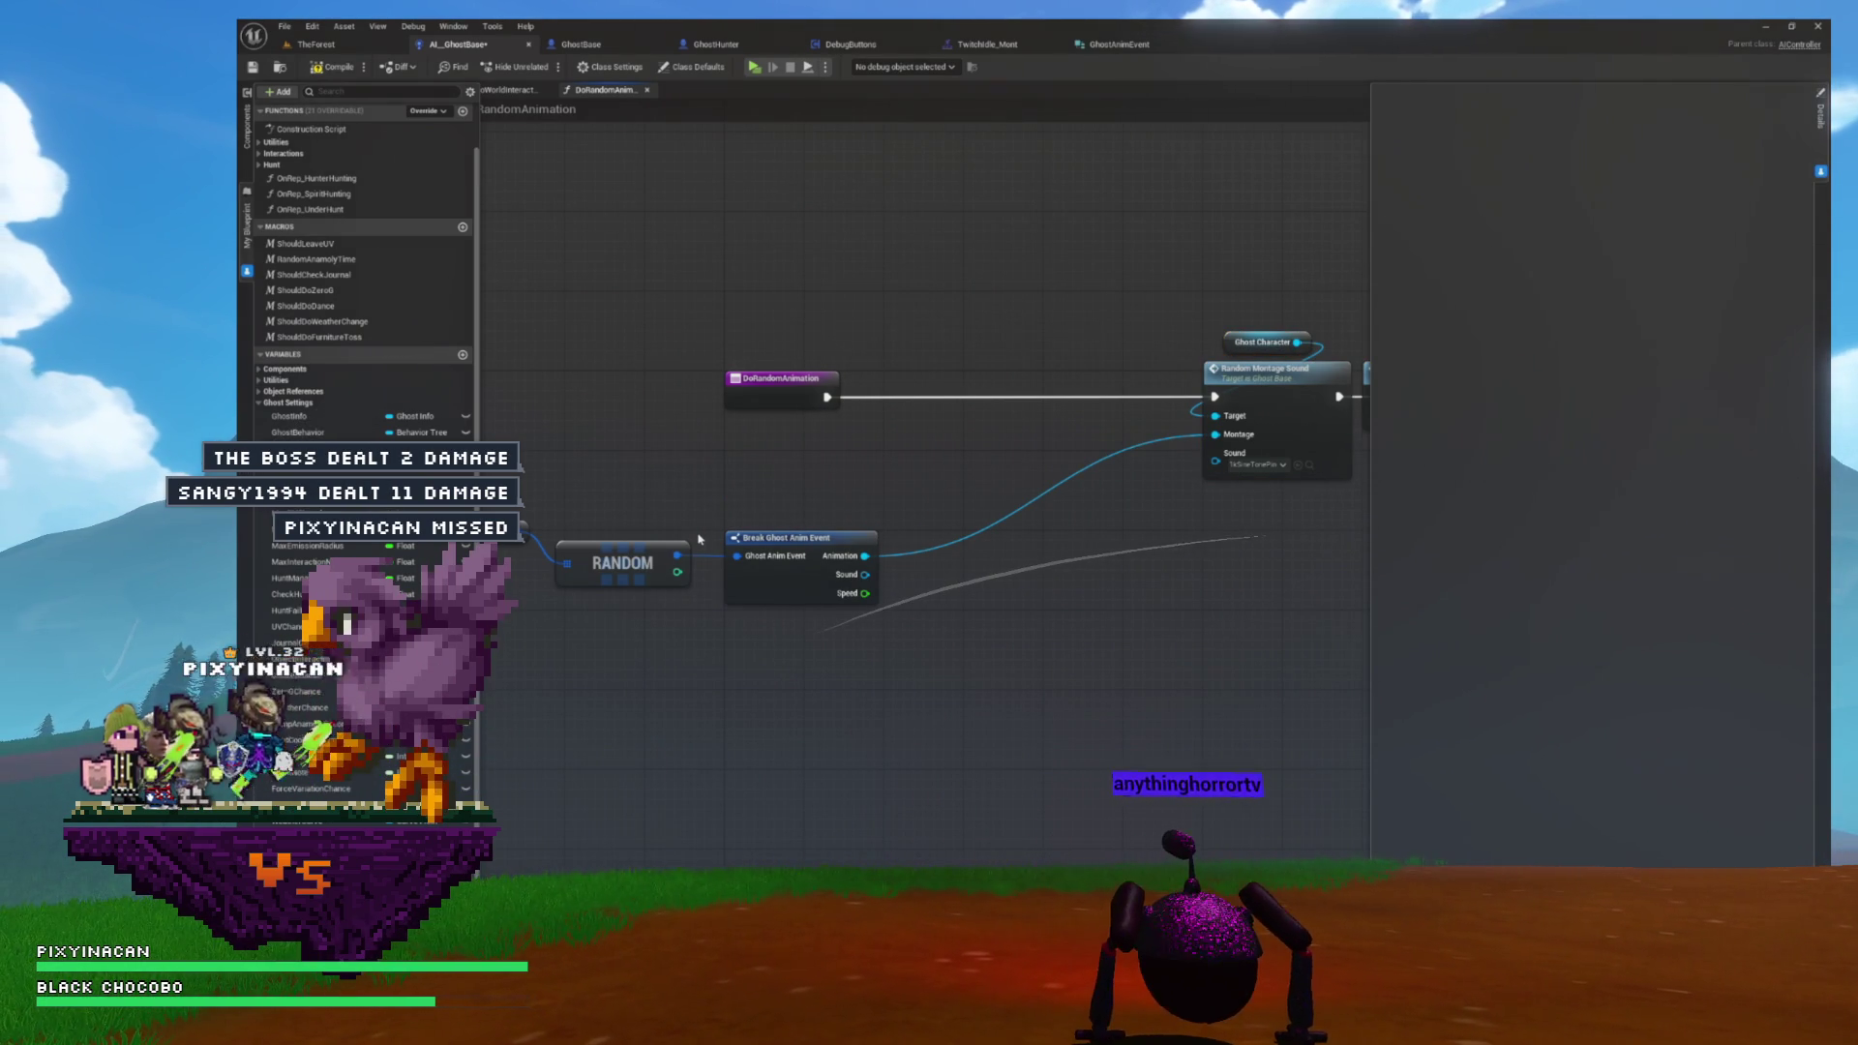
- Move Break Ghost Anim Event right and promote RANDOM's output to a new variable
{"action": "left_click", "coordinate": [806, 537]}
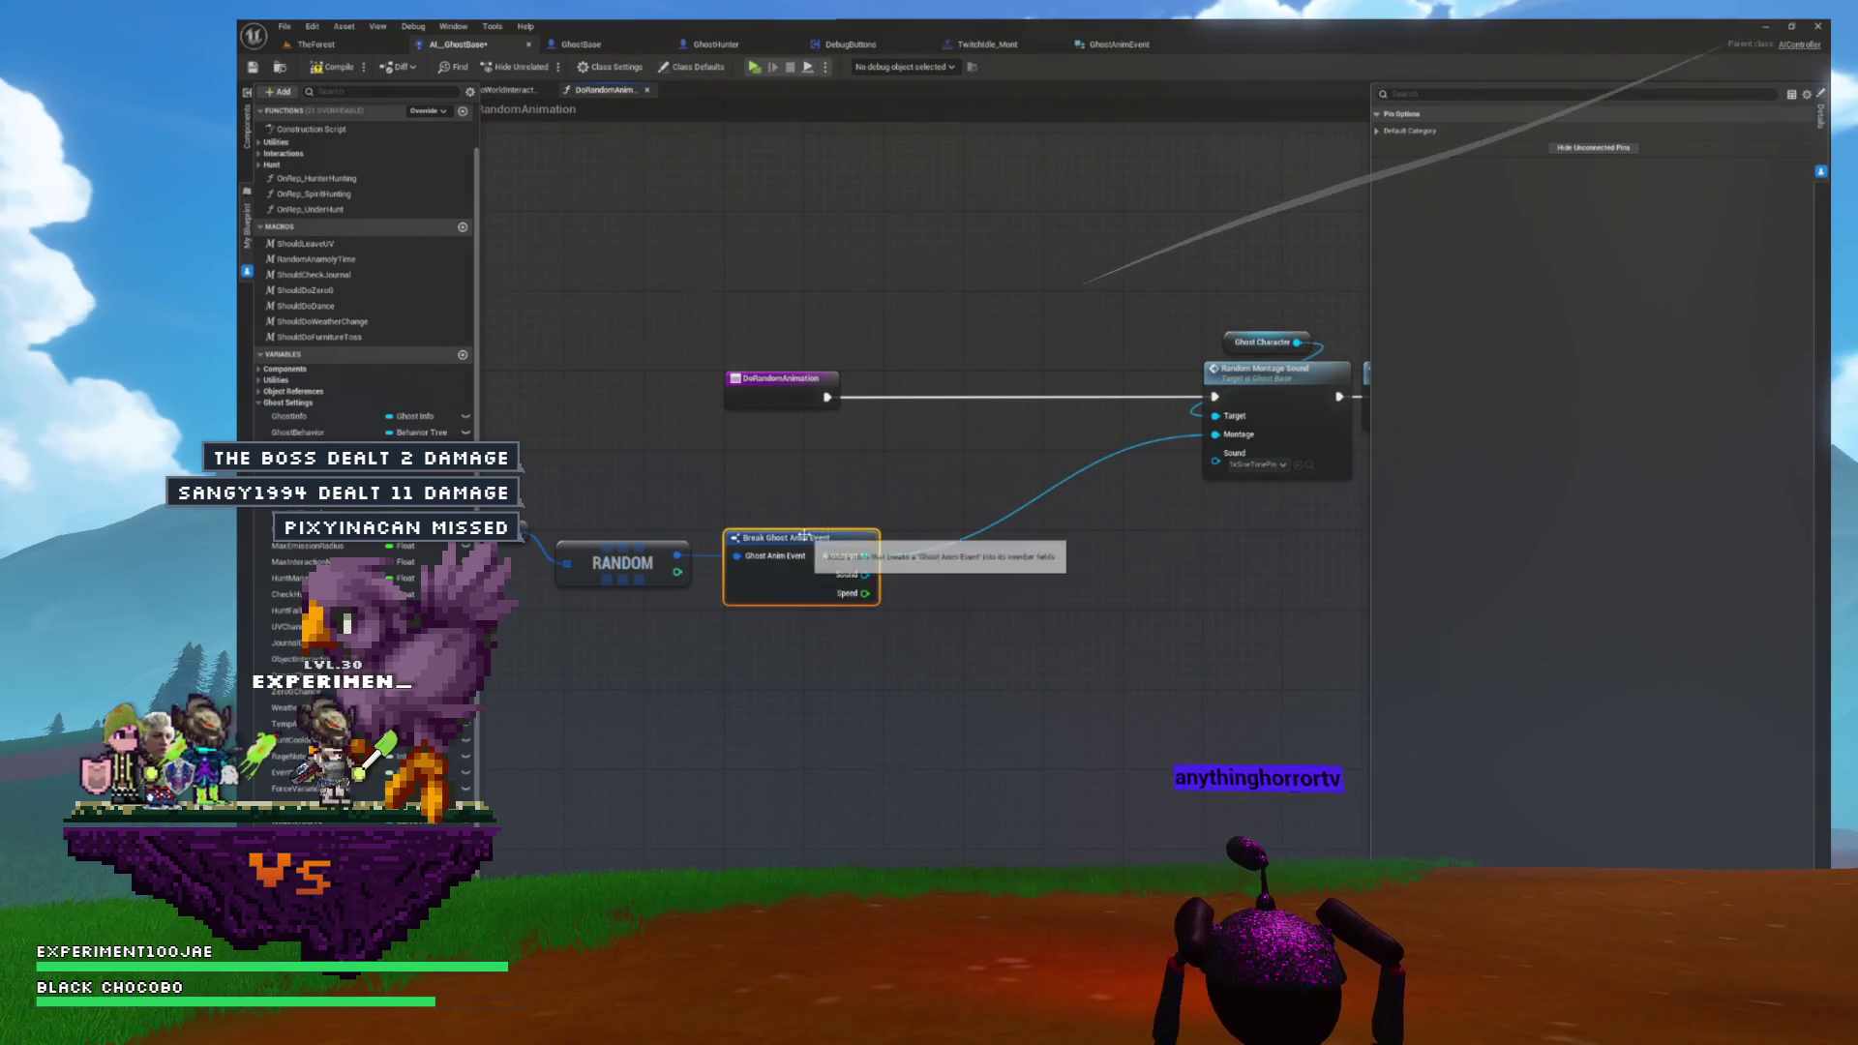
{"action": "left_click_drag", "start_coordinate": [806, 535], "coordinate": [1111, 521]}
{"action": "mouse_move", "coordinate": [676, 557]}
{"action": "left_mouse_down"}
{"action": "mouse_move", "coordinate": [759, 515]}
{"action": "mouse_move", "coordinate": [963, 468]}
{"action": "left_mouse_up"}
{"action": "left_click", "coordinate": [1026, 546]}
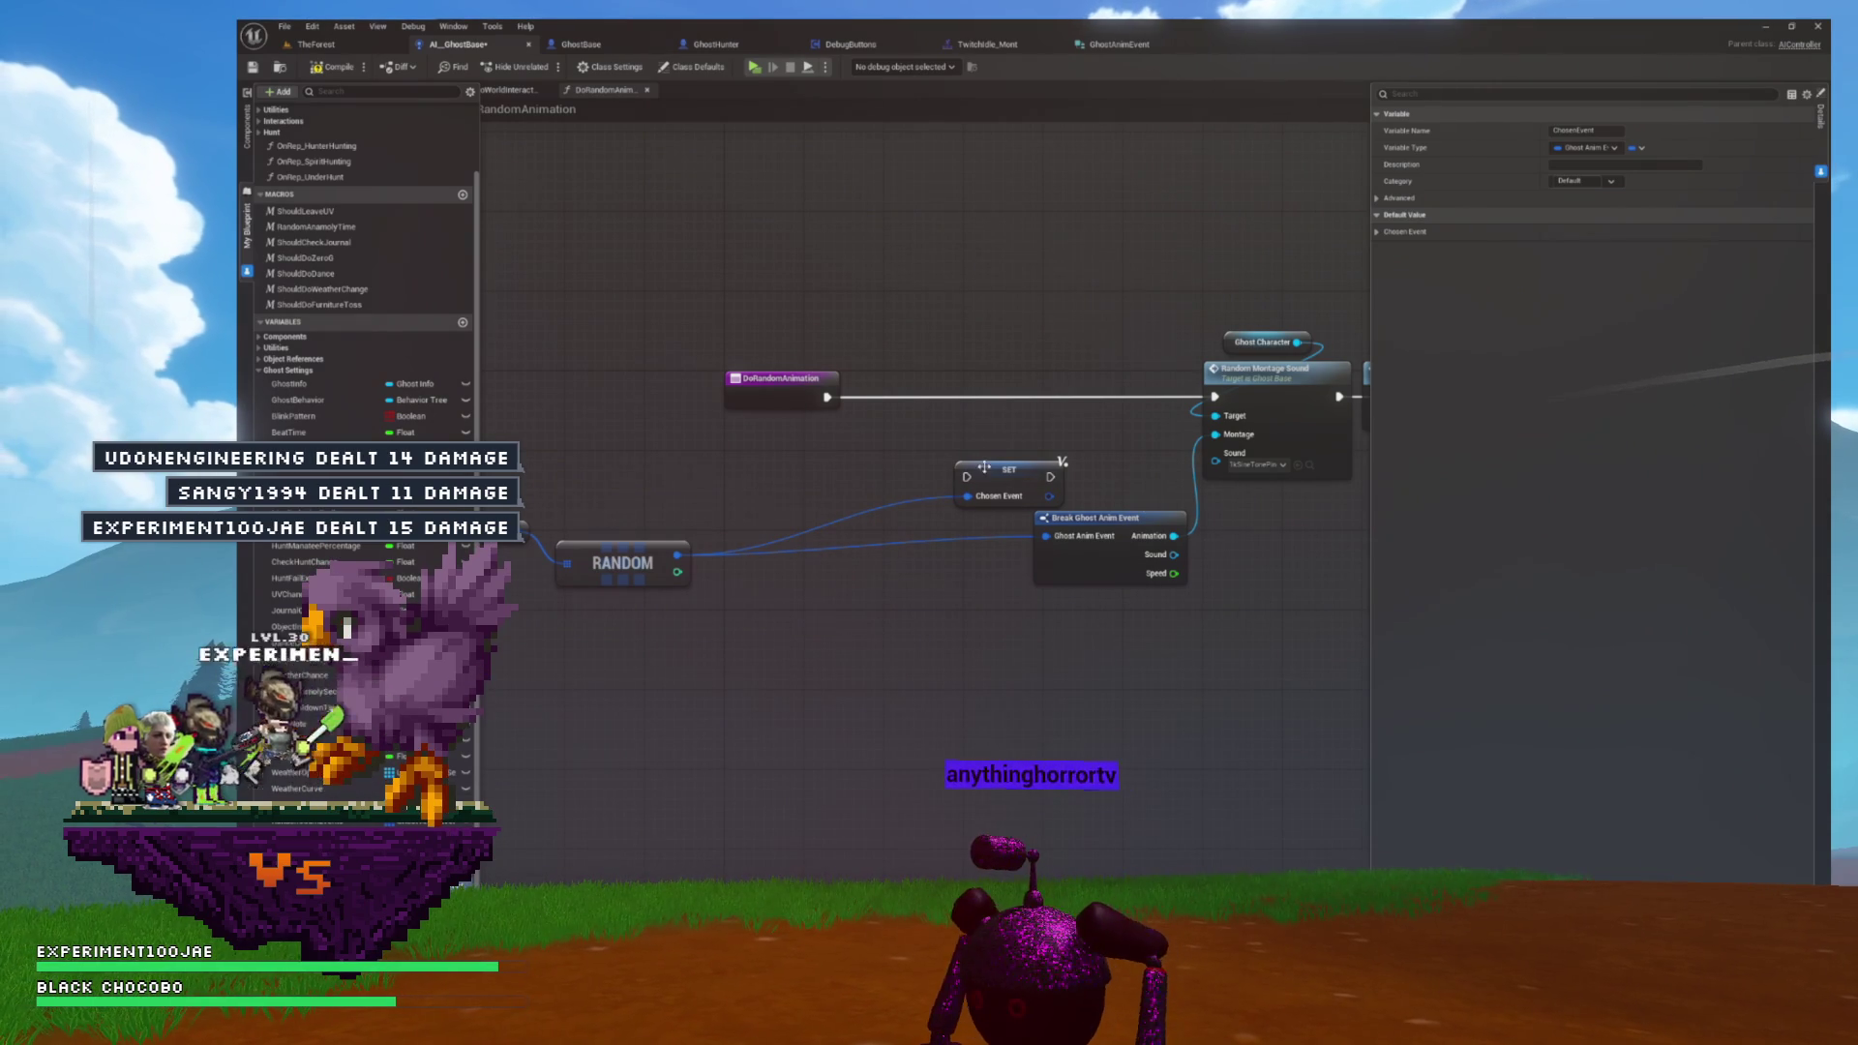
- Wire the Chosen Event SET into the execution flow and into Break Ghost Anim Event
{"action": "left_click_drag", "start_coordinate": [828, 396], "coordinate": [898, 400]}
{"action": "mouse_move", "coordinate": [580, 481]}
{"action": "left_mouse_down"}
{"action": "mouse_move", "coordinate": [541, 580]}
{"action": "mouse_move", "coordinate": [686, 514]}
{"action": "mouse_move", "coordinate": [765, 448]}
{"action": "left_mouse_up"}
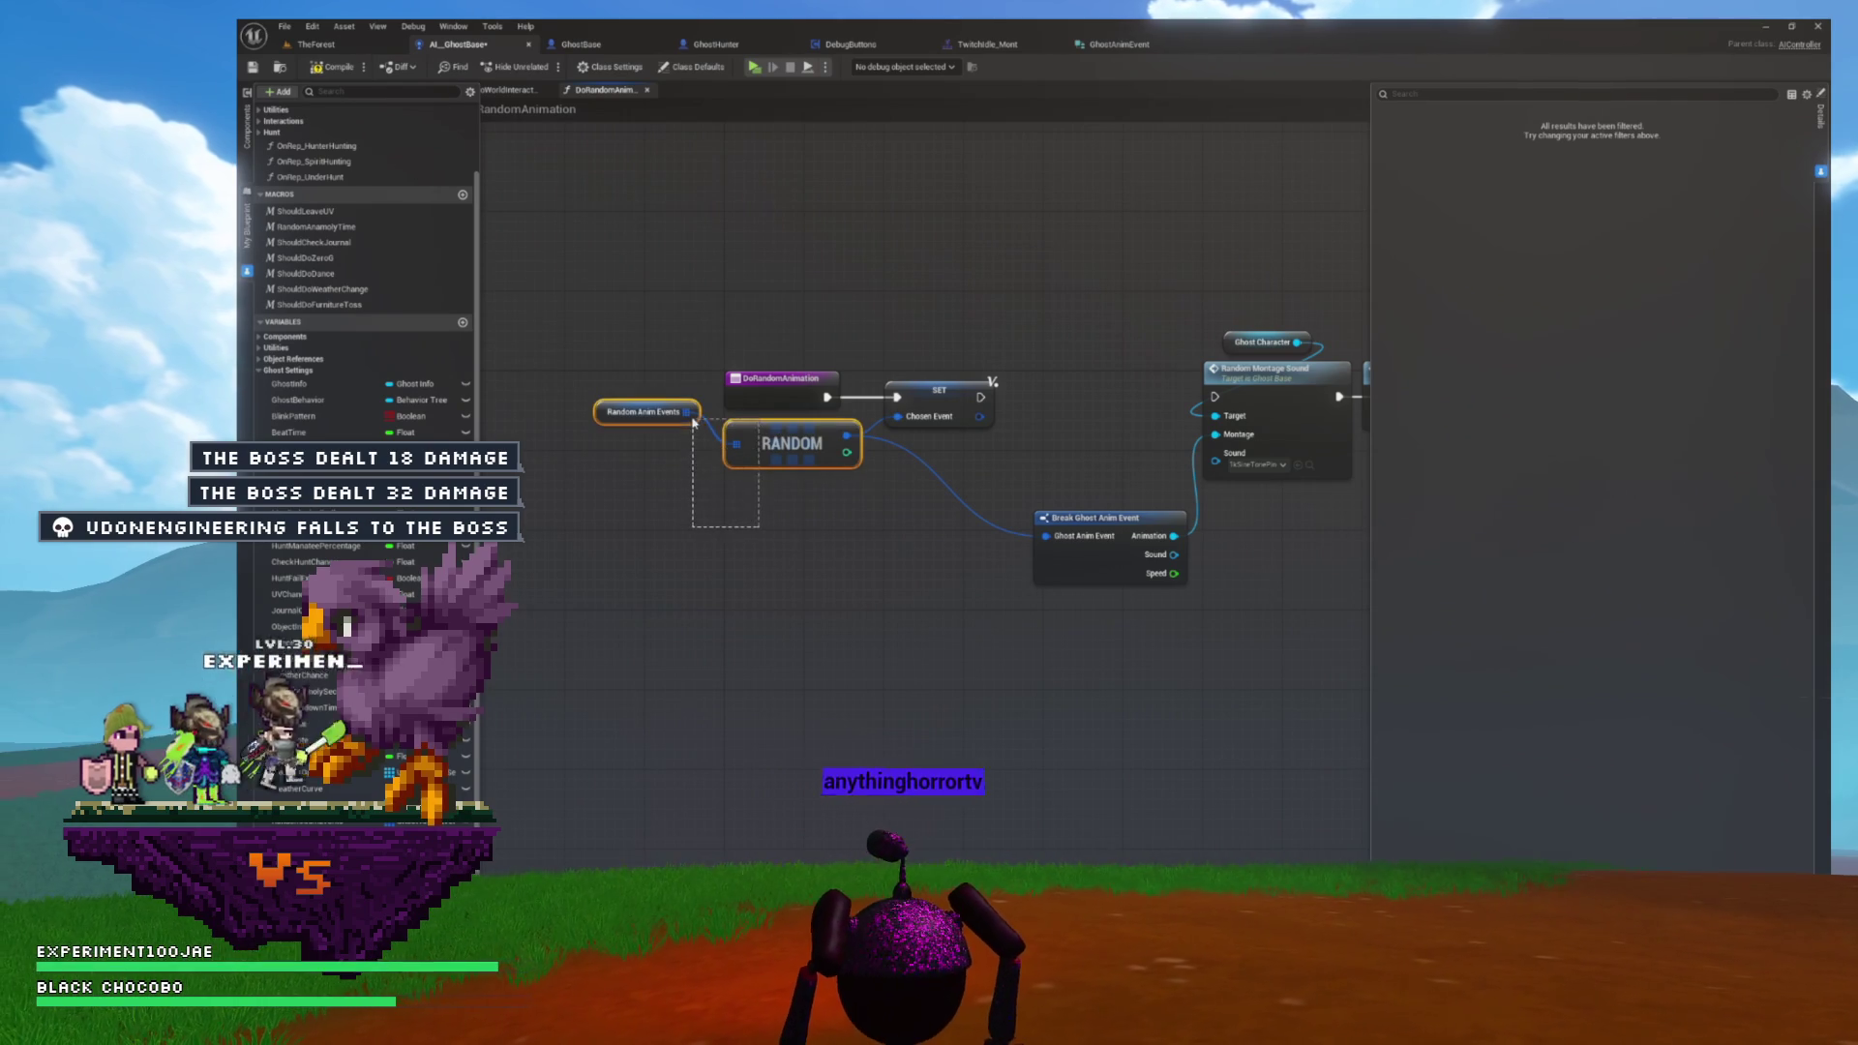
{"action": "left_click", "coordinate": [1025, 401]}
{"action": "left_click_drag", "start_coordinate": [1045, 398], "coordinate": [905, 390]}
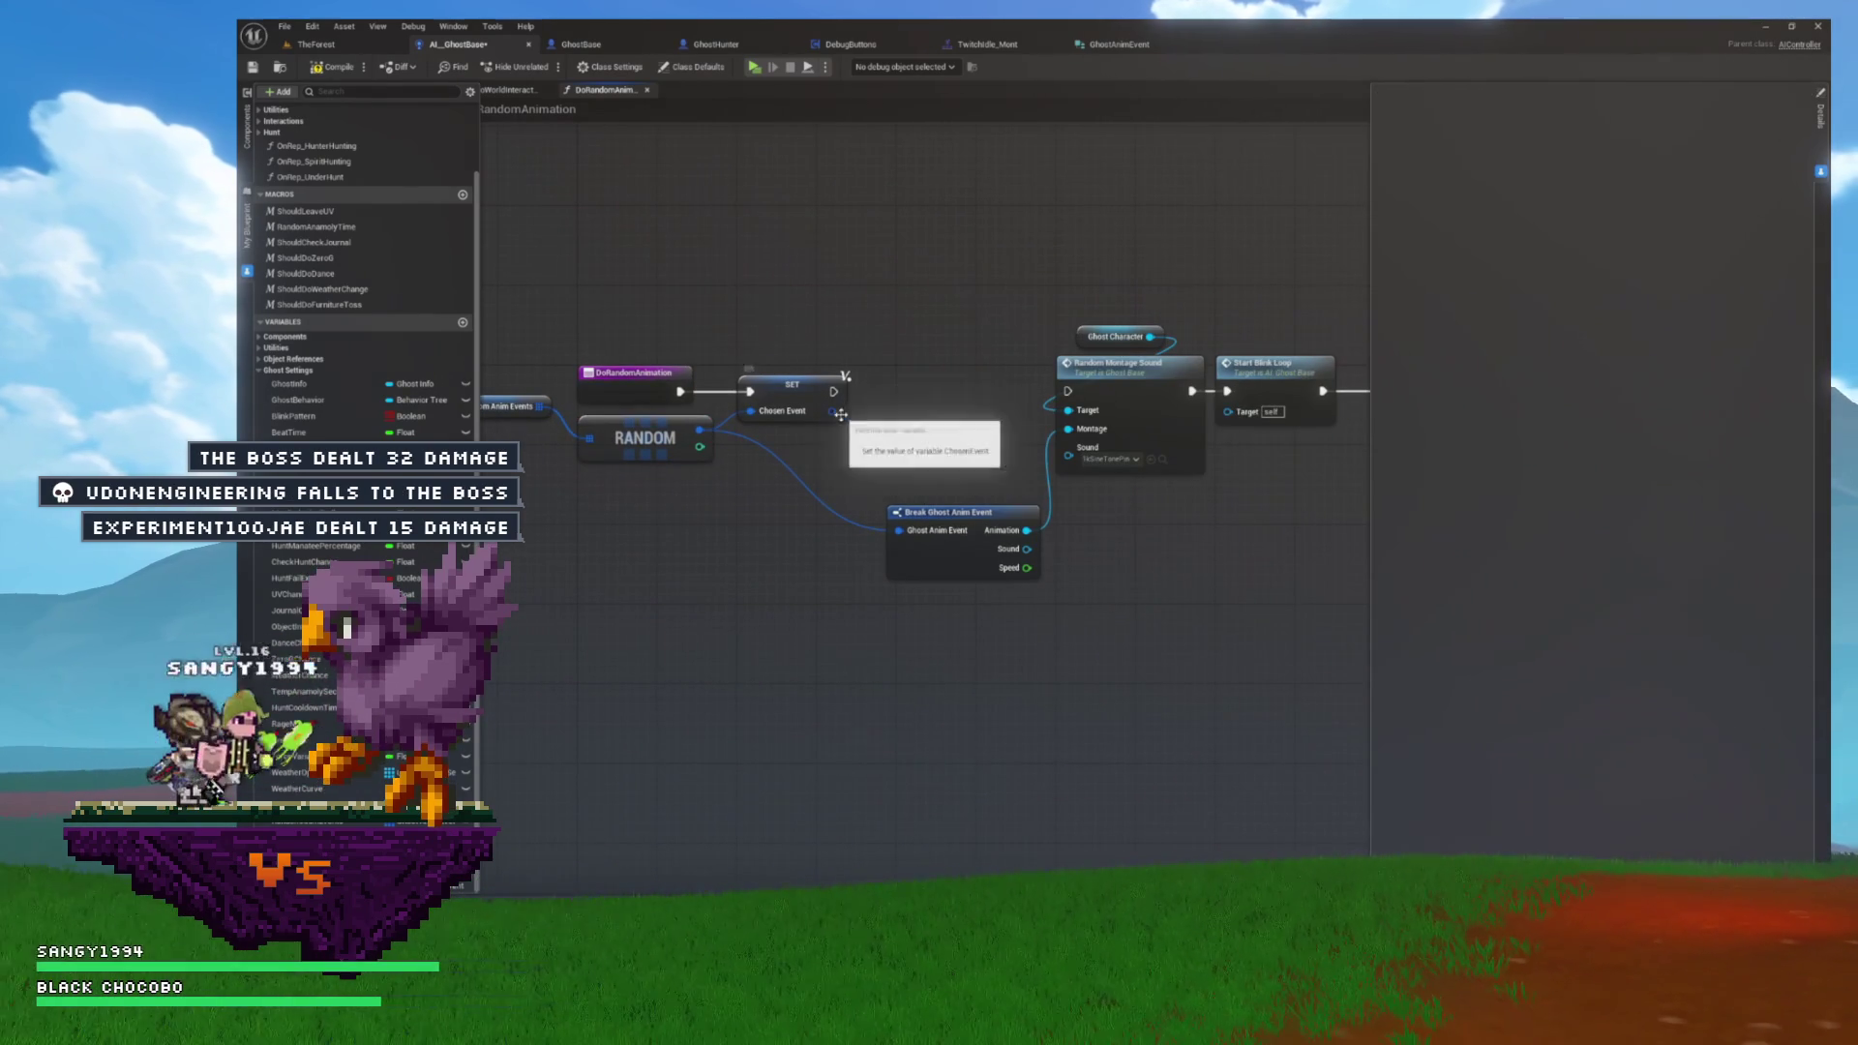
{"action": "left_click_drag", "start_coordinate": [890, 362], "coordinate": [819, 411]}
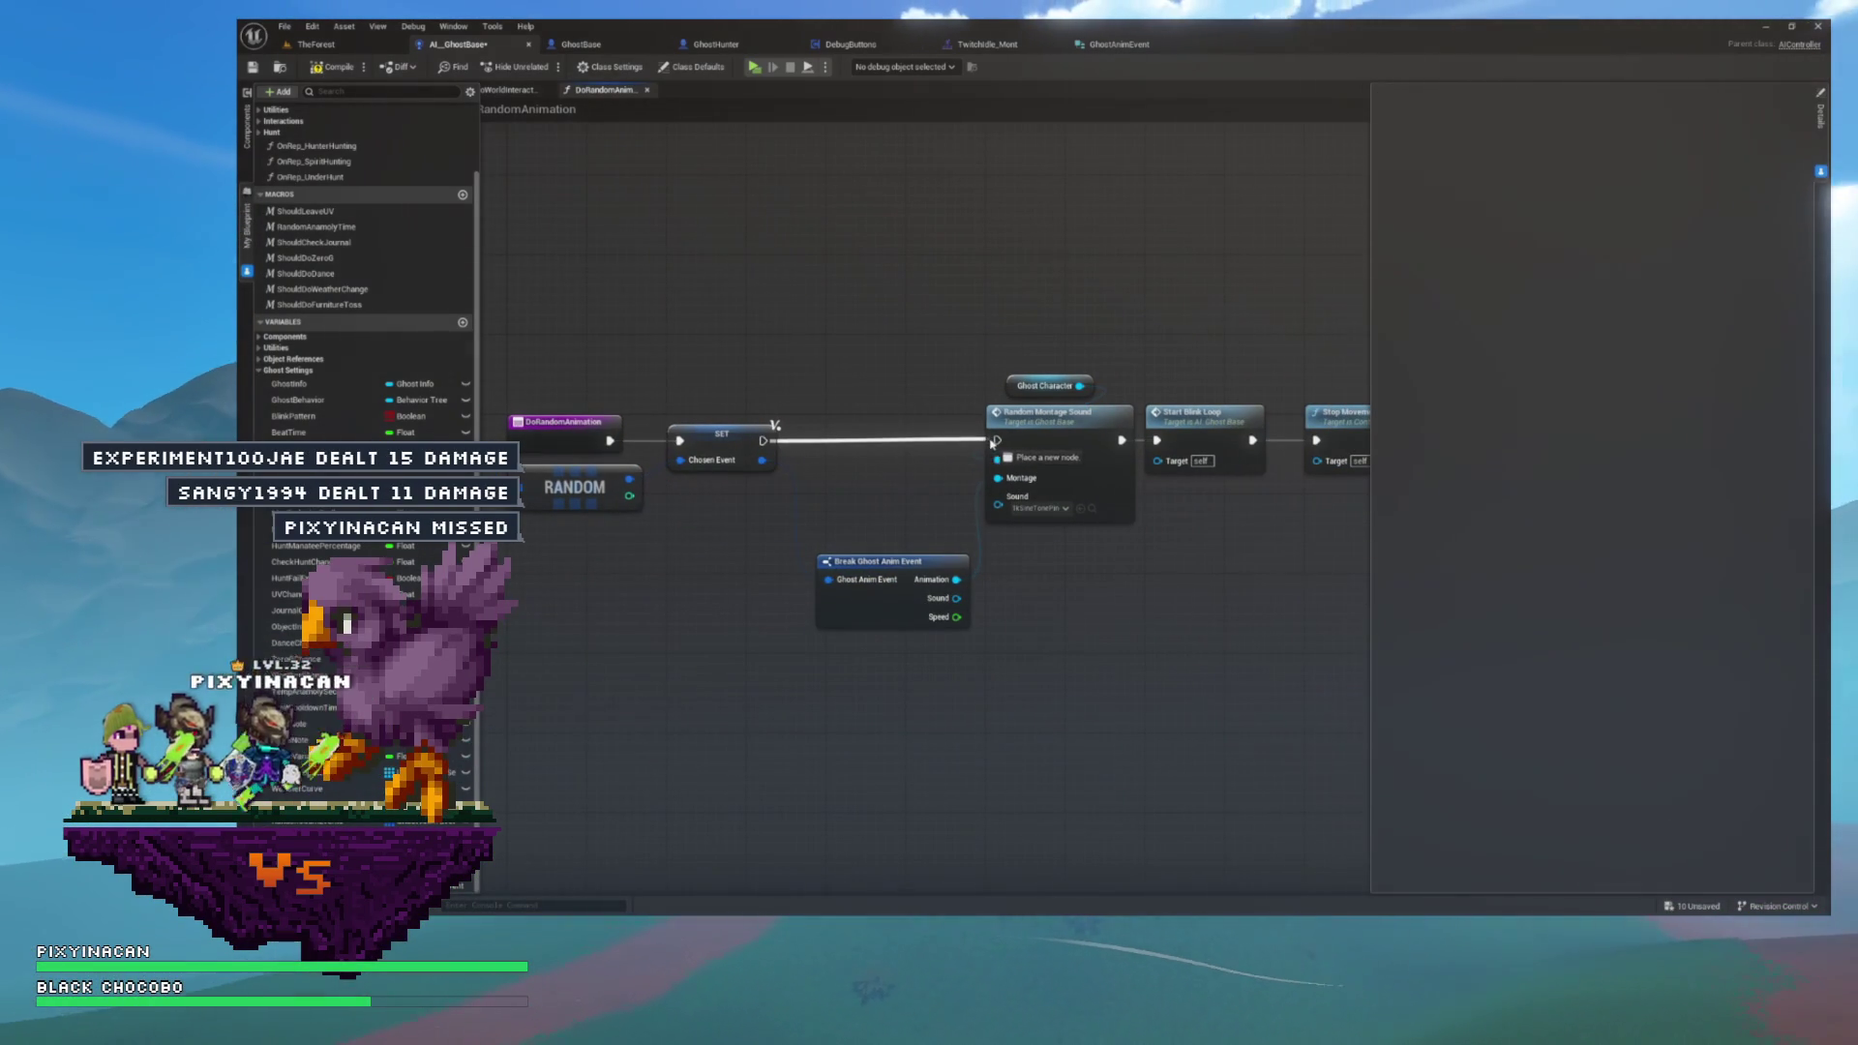
{"action": "mouse_move", "coordinate": [1112, 402]}
{"action": "left_mouse_down"}
{"action": "mouse_move", "coordinate": [818, 524]}
{"action": "mouse_move", "coordinate": [762, 459]}
{"action": "left_mouse_up"}
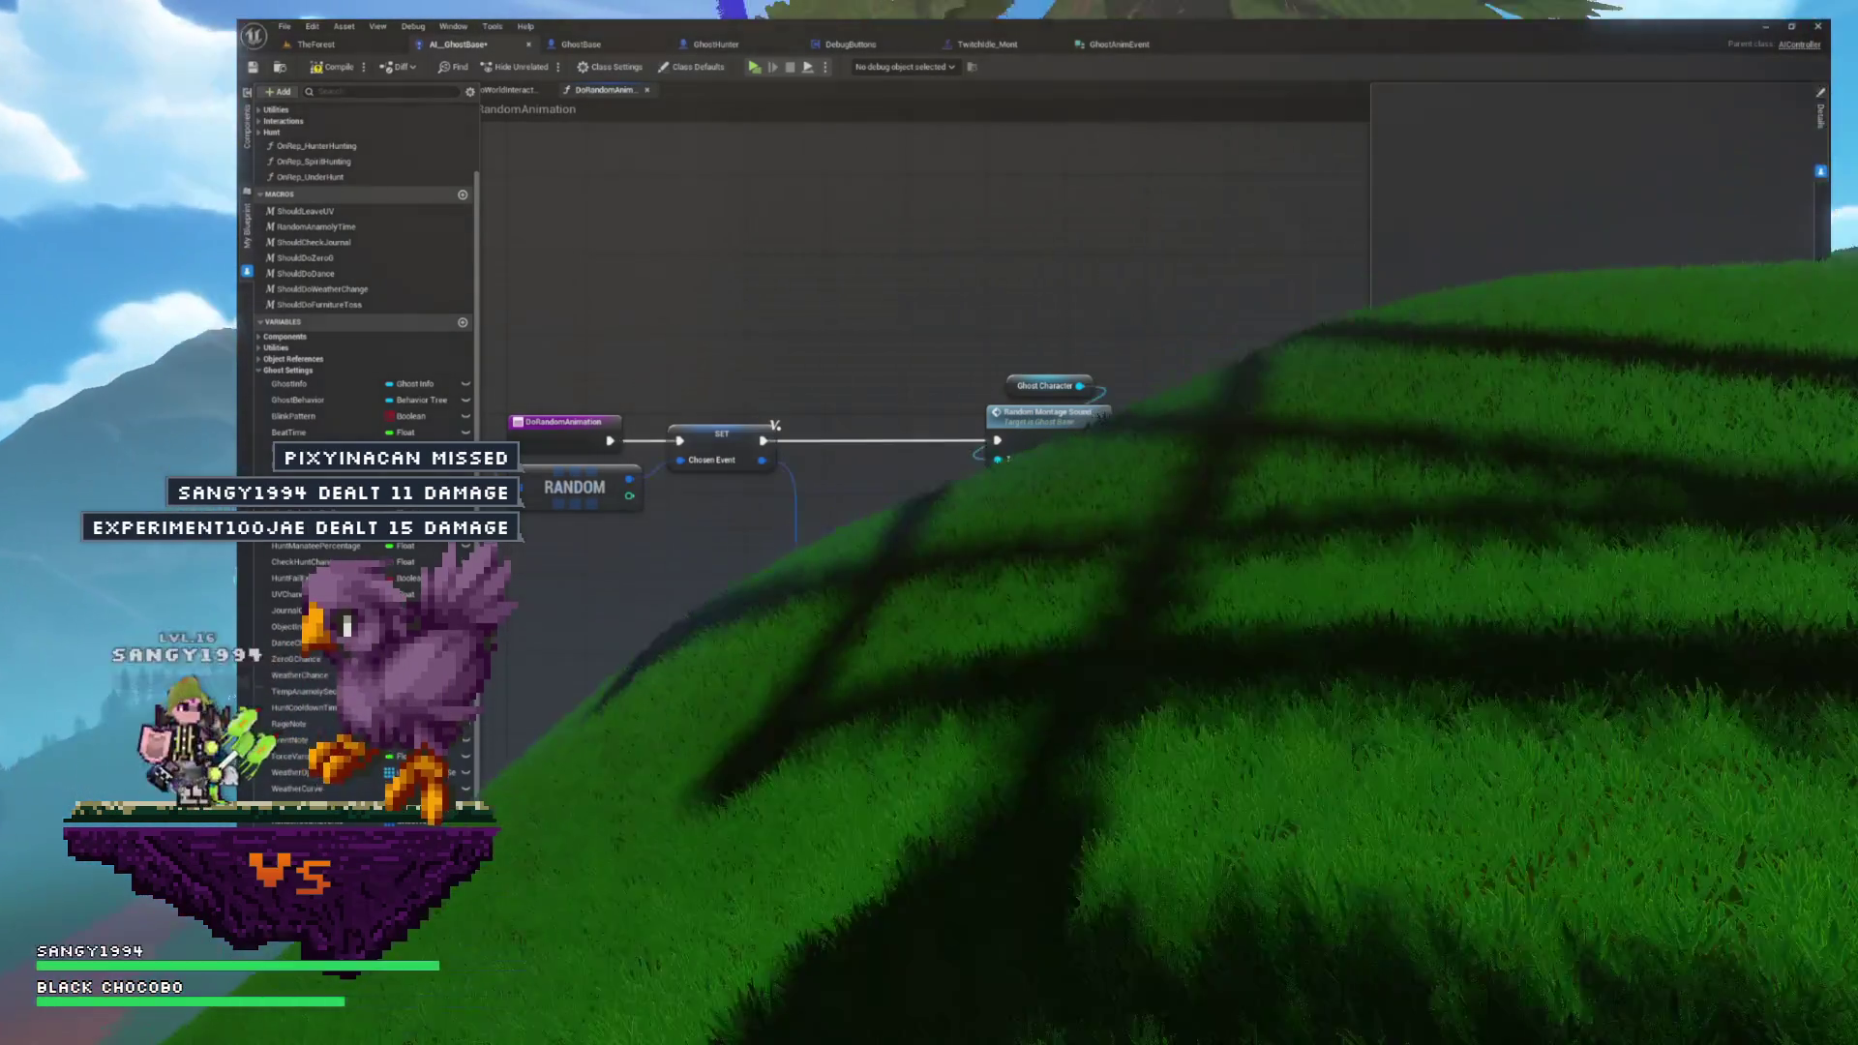
{"action": "mouse_move", "coordinate": [796, 547]}
{"action": "left_mouse_down"}
{"action": "mouse_move", "coordinate": [761, 503]}
{"action": "mouse_move", "coordinate": [877, 481]}
{"action": "left_mouse_up"}
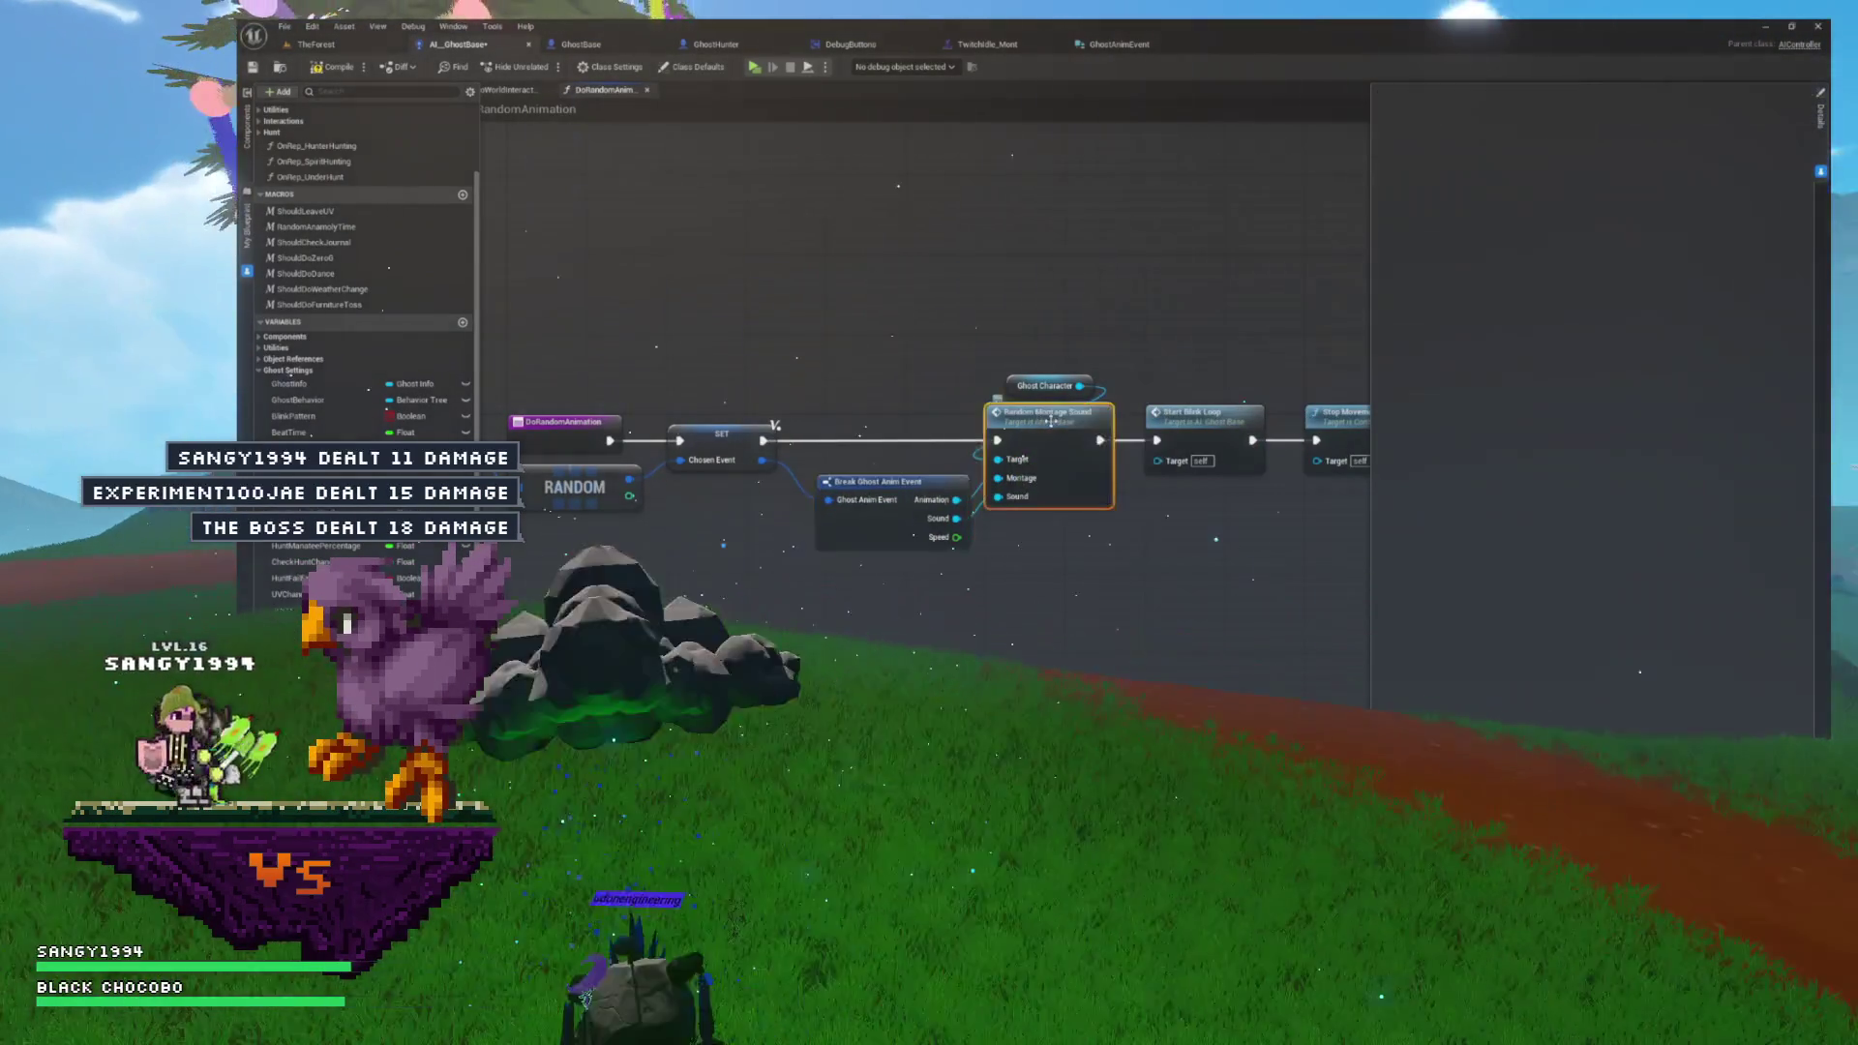
- Open the Random Montage Sound event's definition in GhostBase
{"action": "double_click", "coordinate": [1037, 422]}
{"action": "mouse_move", "coordinate": [1069, 465]}
{"action": "left_mouse_down"}
{"action": "mouse_move", "coordinate": [863, 489]}
{"action": "mouse_move", "coordinate": [725, 531]}
{"action": "mouse_move", "coordinate": [841, 546]}
{"action": "left_mouse_up"}
{"action": "scroll", "coordinate": [759, 549], "scroll_direction": "down", "scroll_amount": 3}
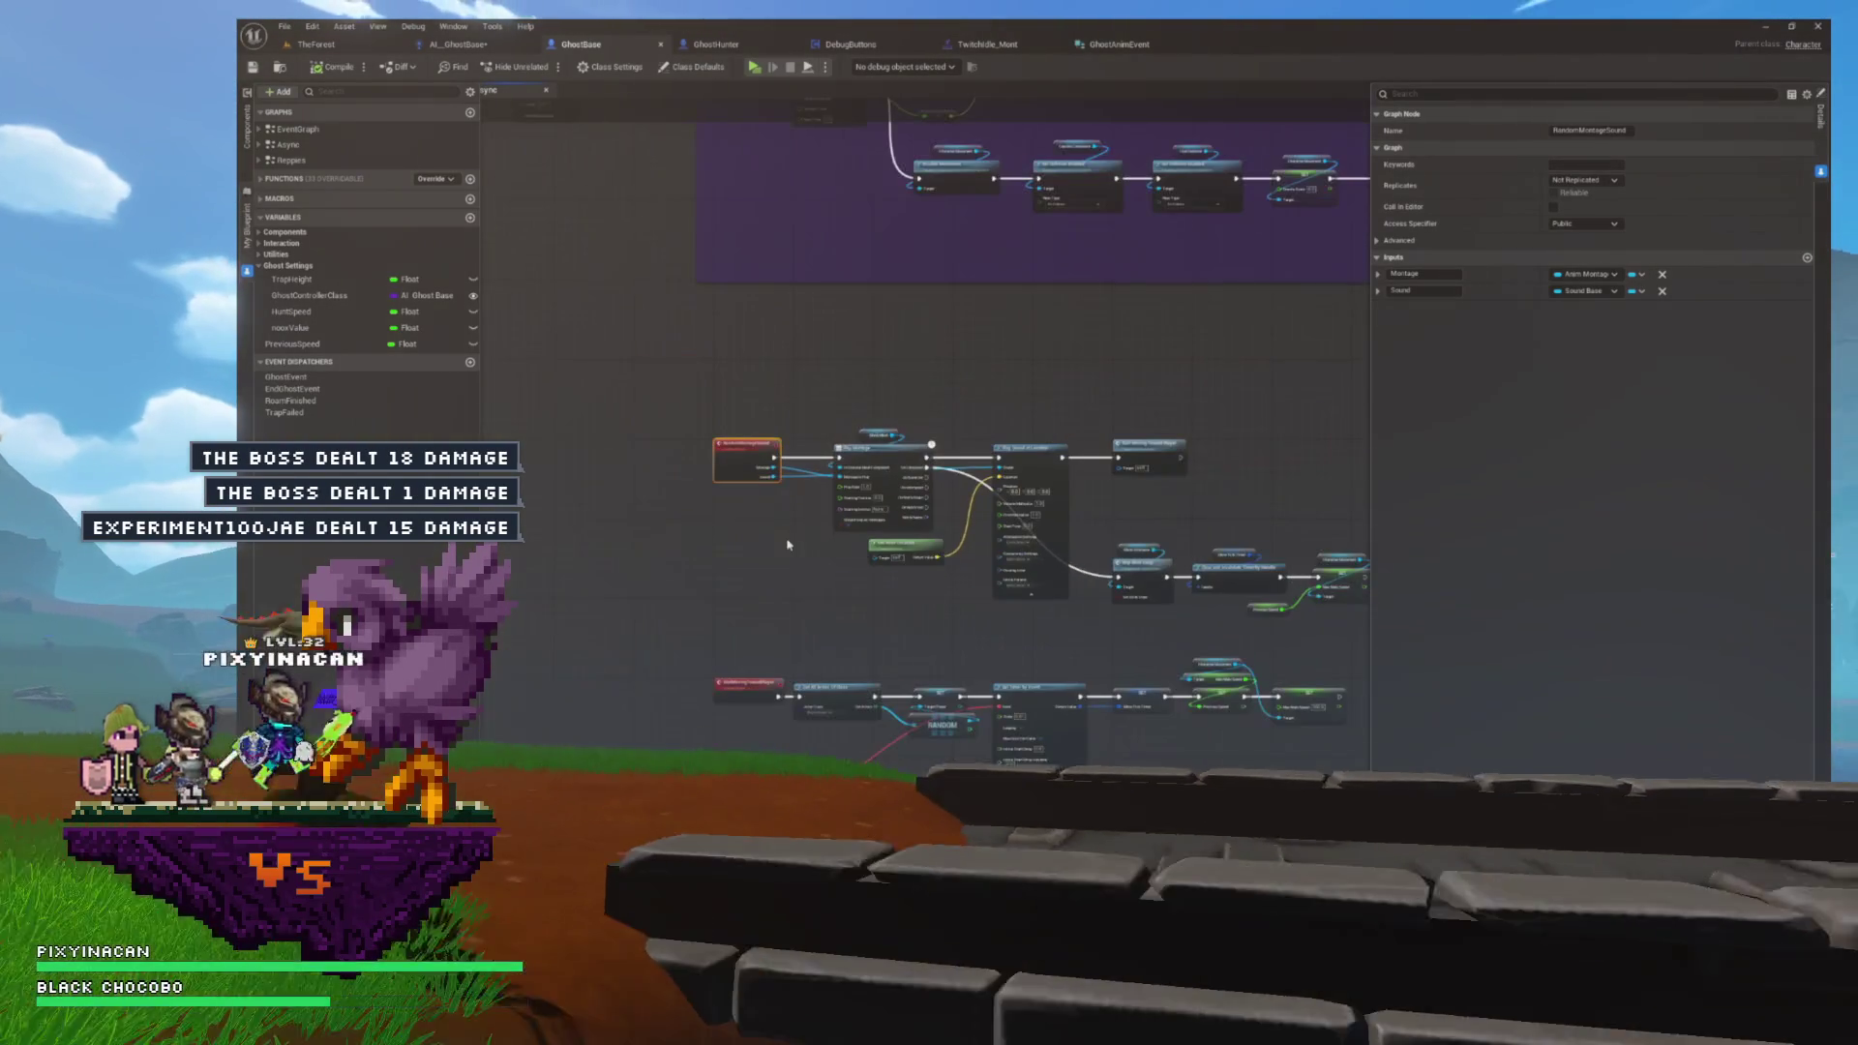
- Add a Float input named Speed to RandomMontageSound, then return to the AI_GhostBase graph
{"action": "scroll", "coordinate": [844, 556], "scroll_direction": "up", "scroll_amount": 3}
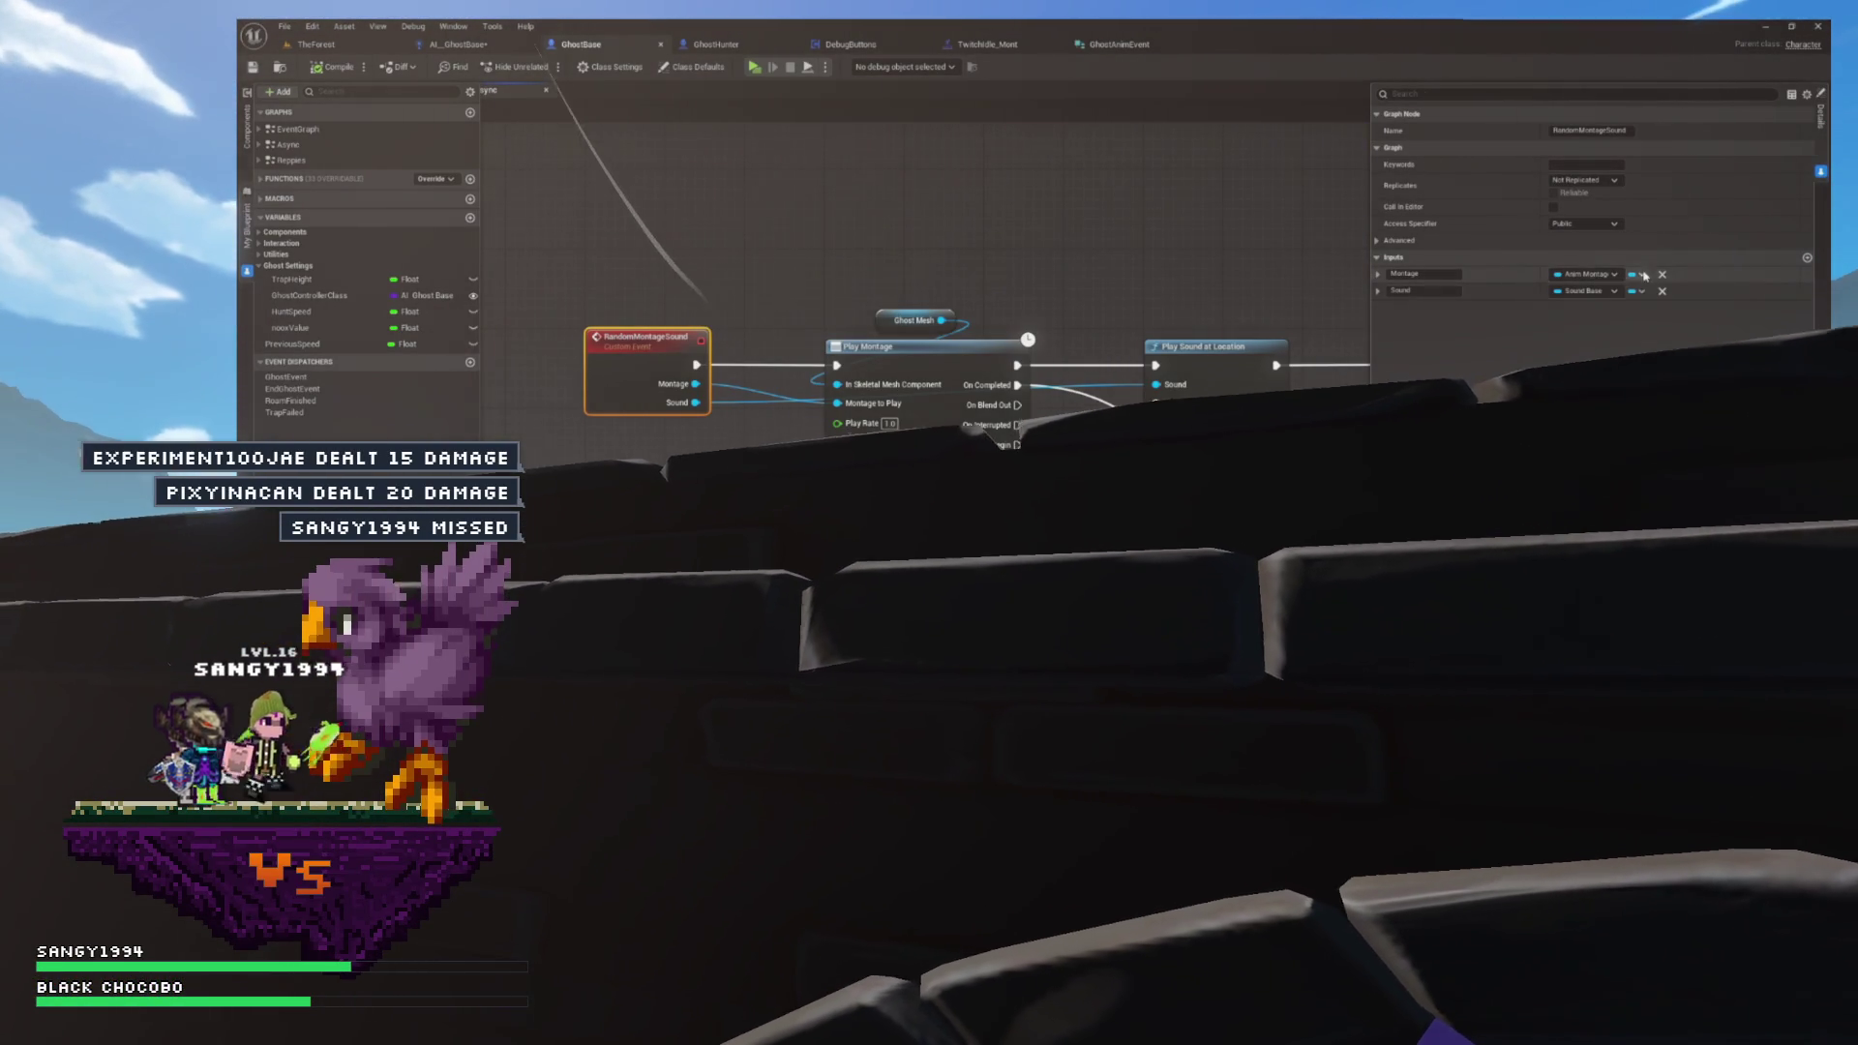
{"action": "left_click", "coordinate": [1806, 258]}
{"action": "left_click", "coordinate": [1587, 307]}
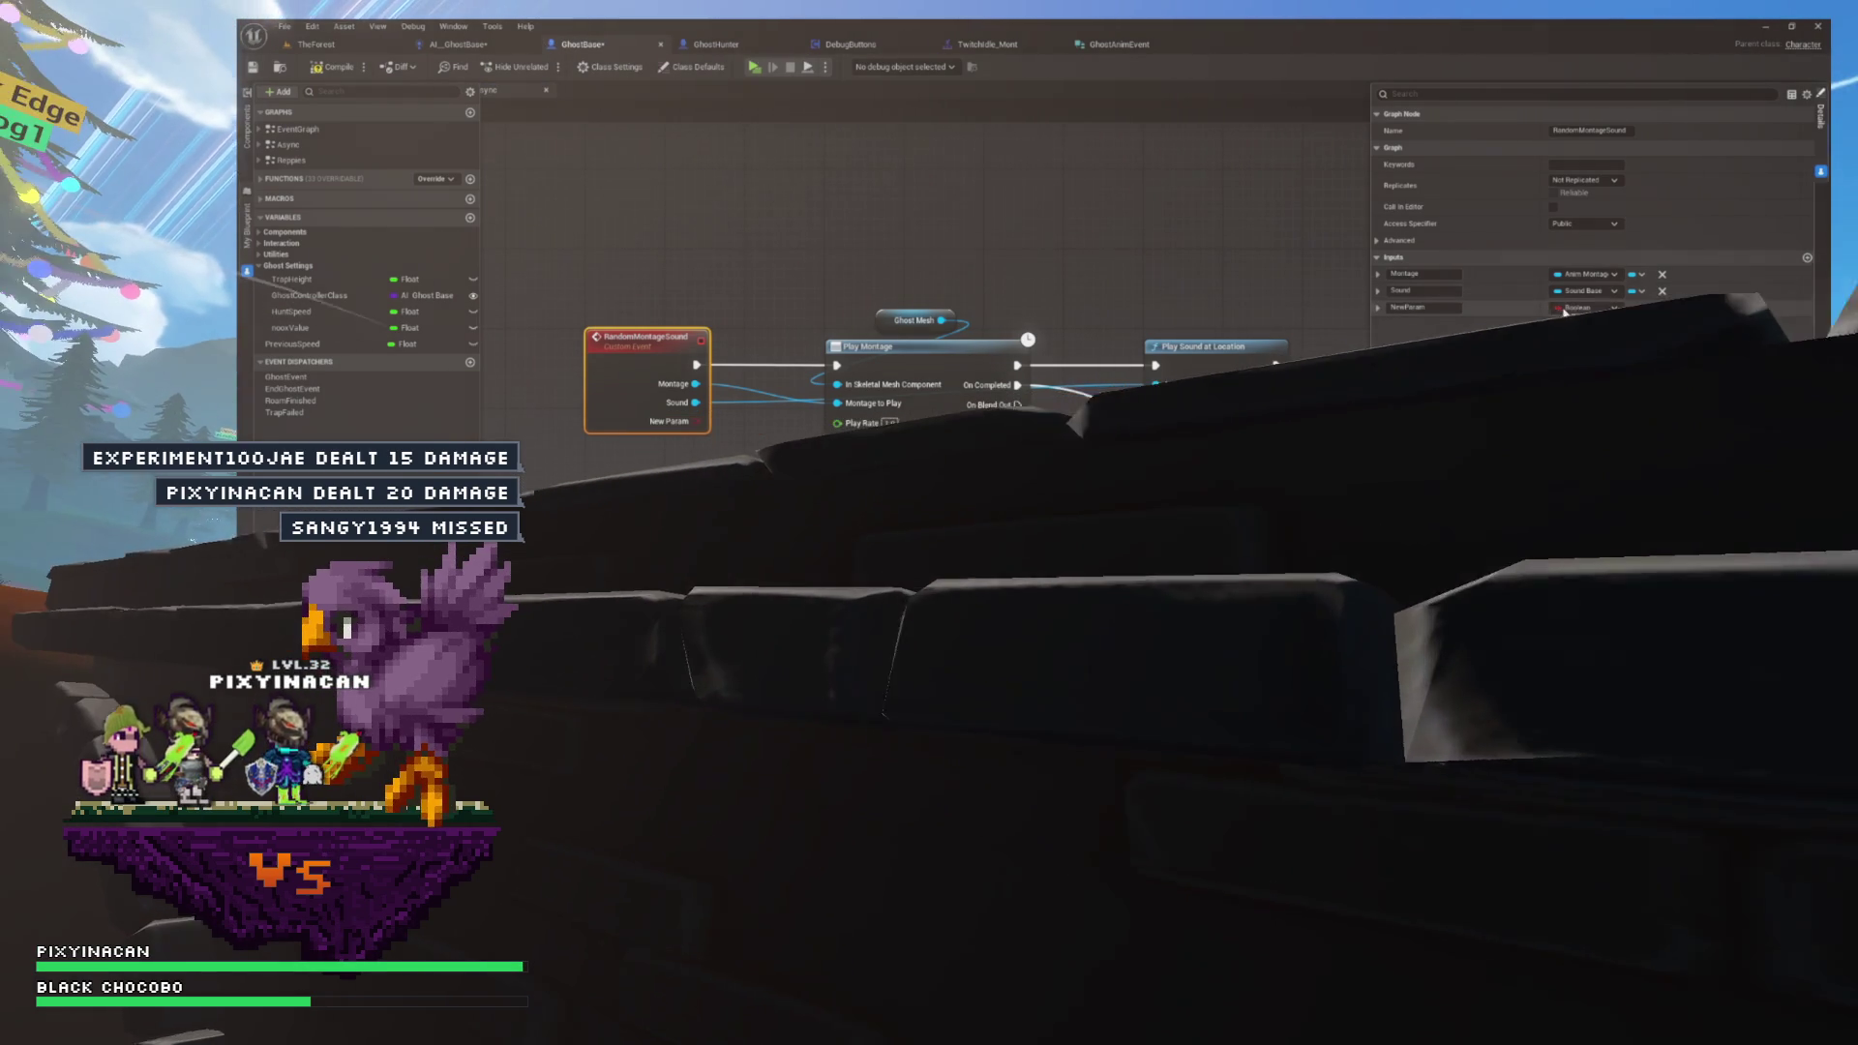
{"action": "left_click", "coordinate": [1587, 407]}
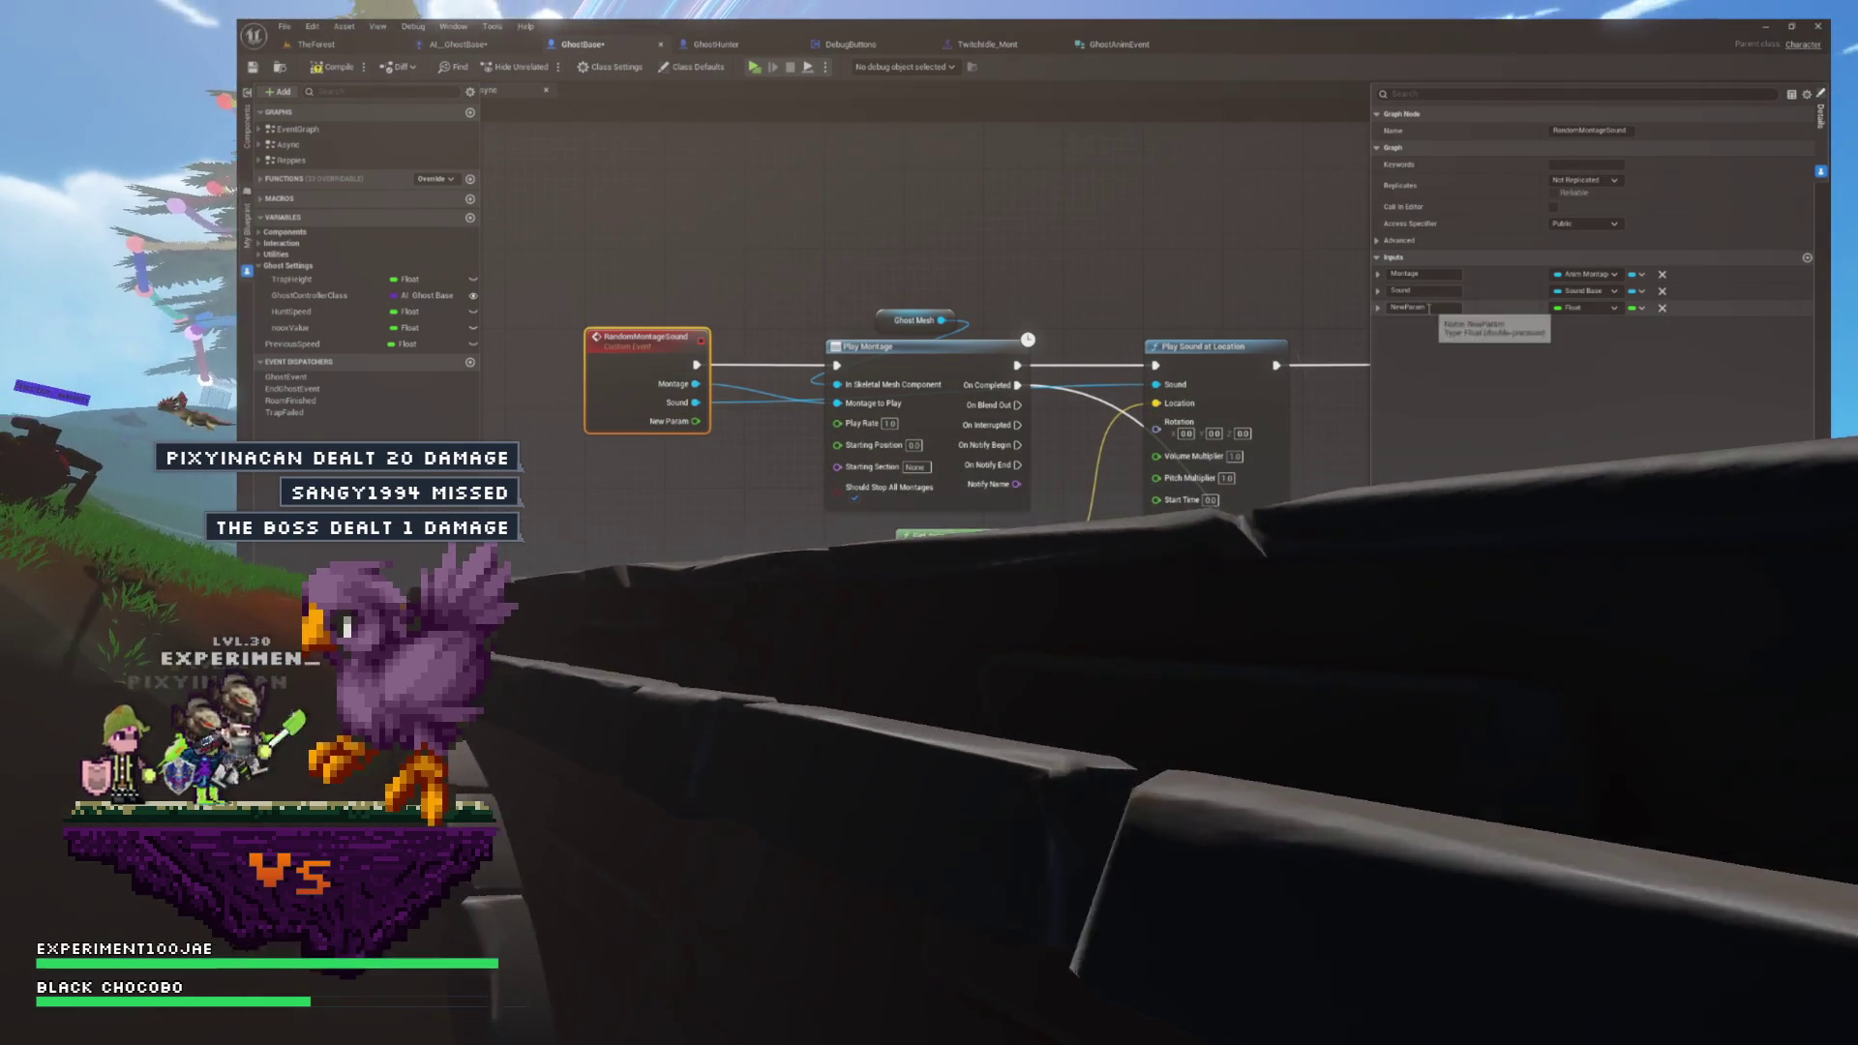
{"action": "type", "text": "Speed"}
{"action": "key", "text": "Return"}
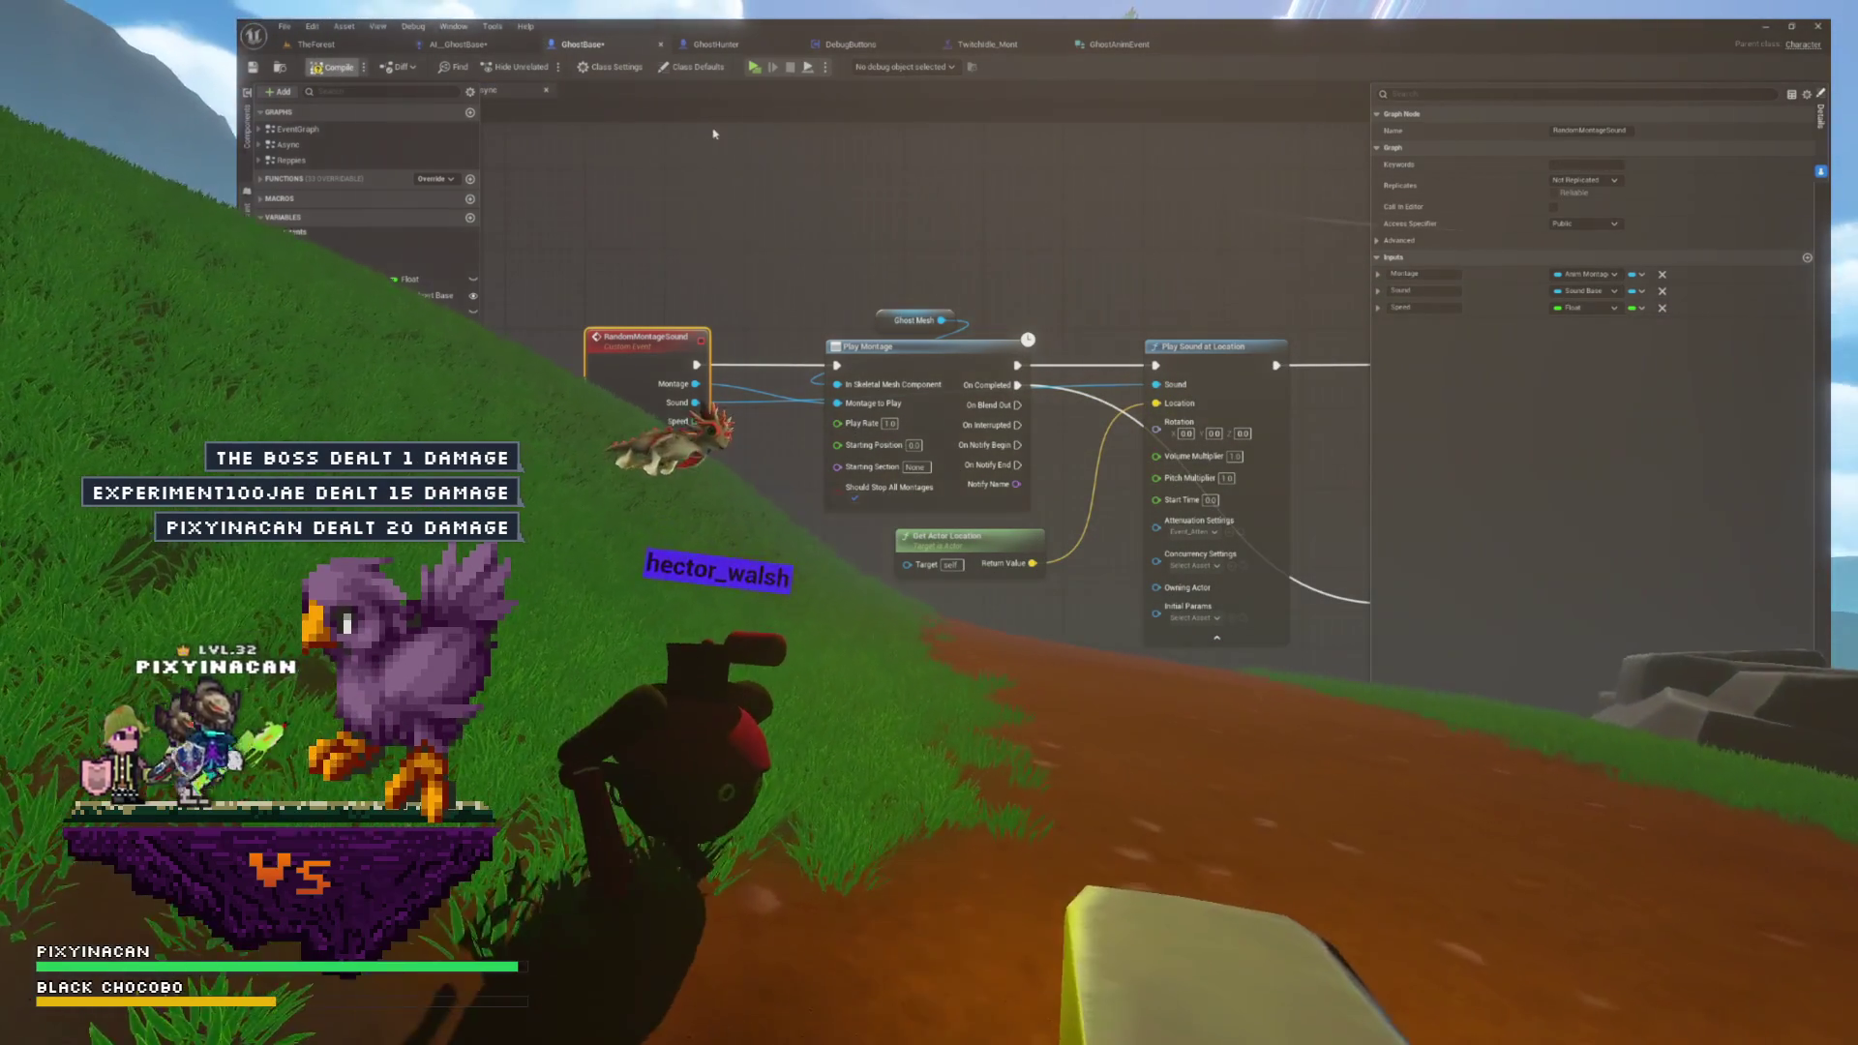
{"action": "left_click", "coordinate": [459, 44]}
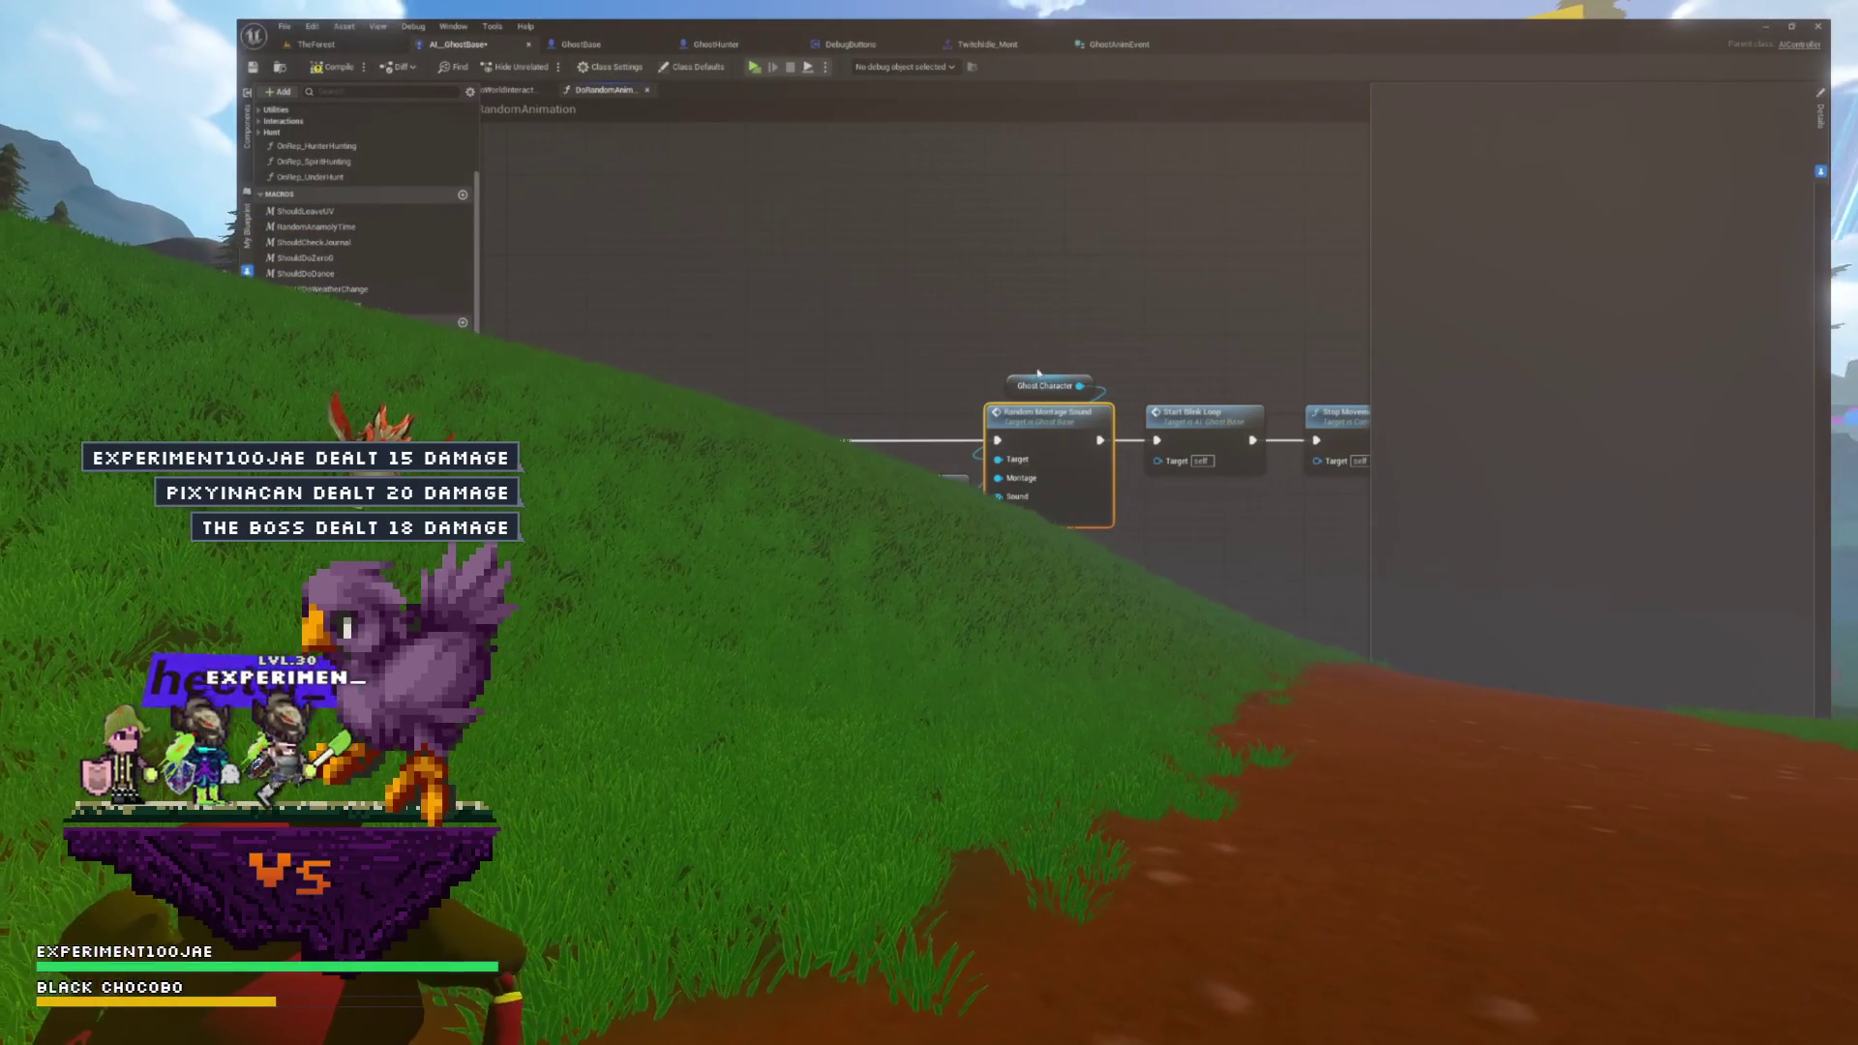
{"action": "left_click_drag", "start_coordinate": [579, 250], "coordinate": [615, 198]}
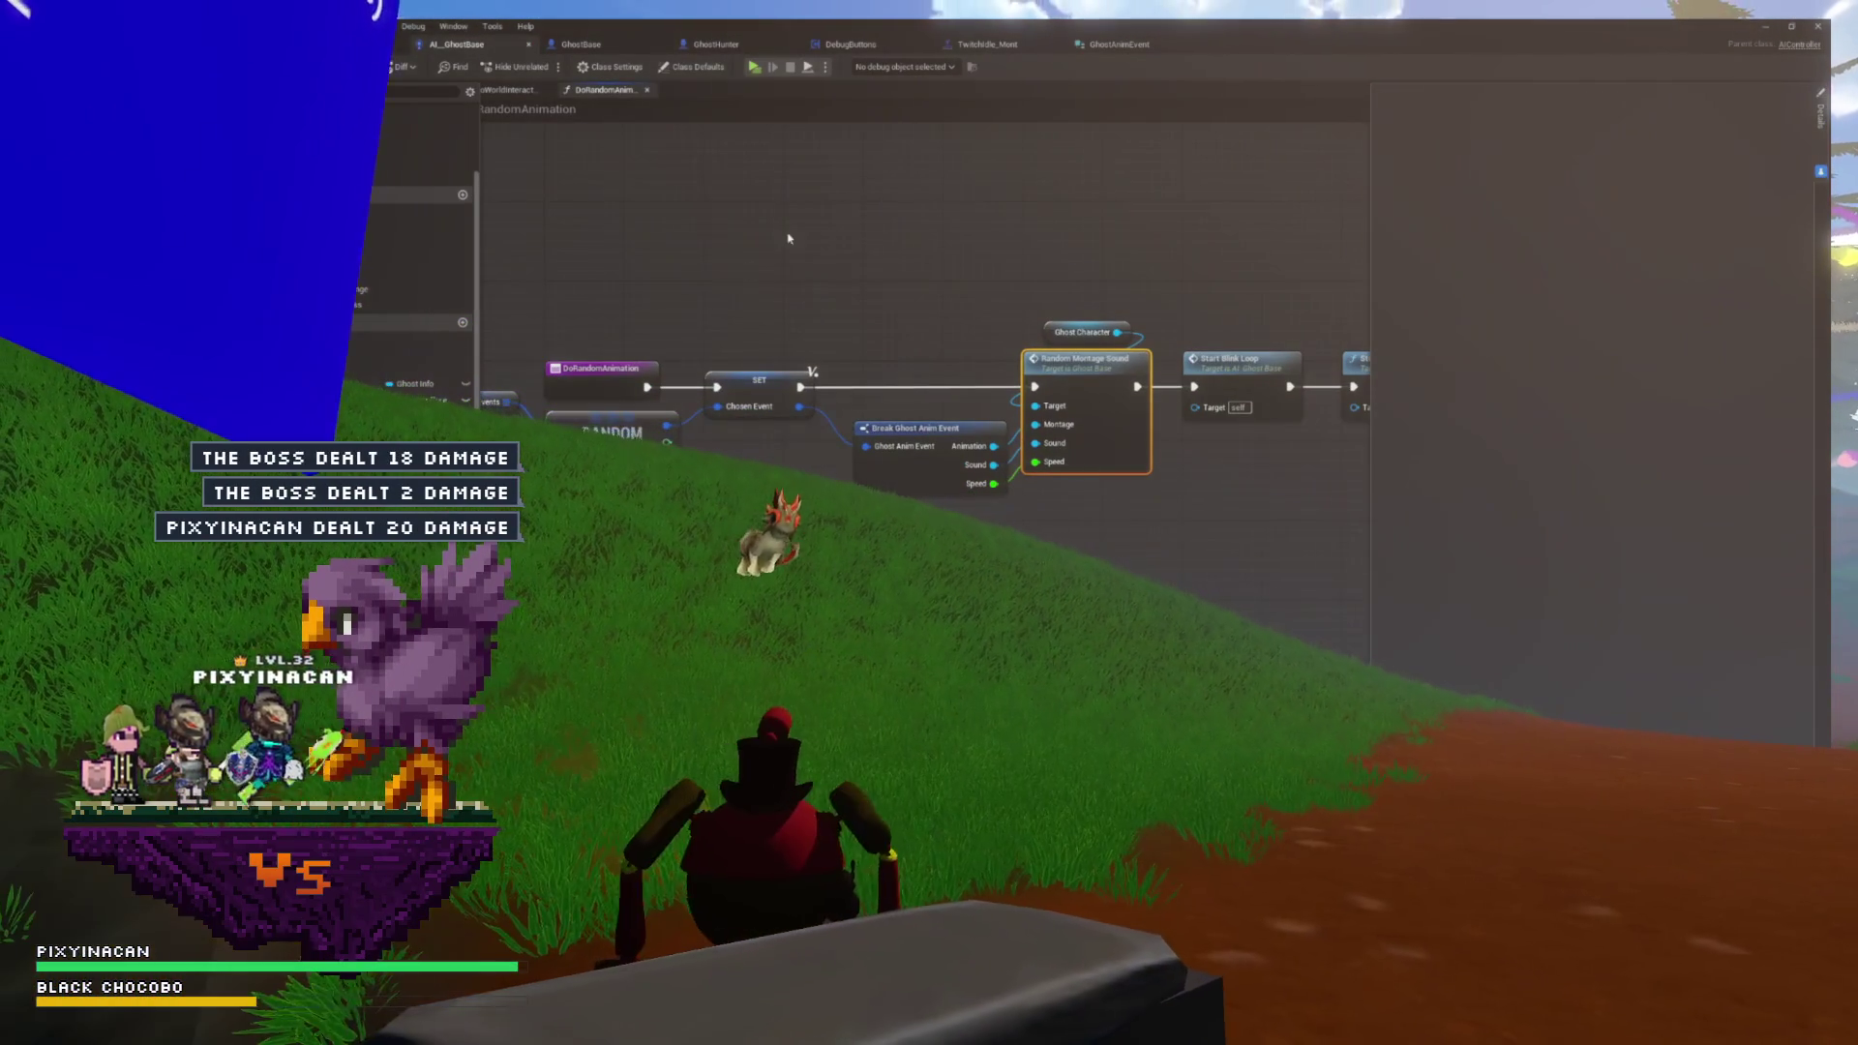
- Switch to GhostBase and bring the RandomMontageSound event into view
{"action": "left_click", "coordinate": [595, 46]}
{"action": "scroll", "coordinate": [723, 390], "scroll_direction": "down", "scroll_amount": 3}
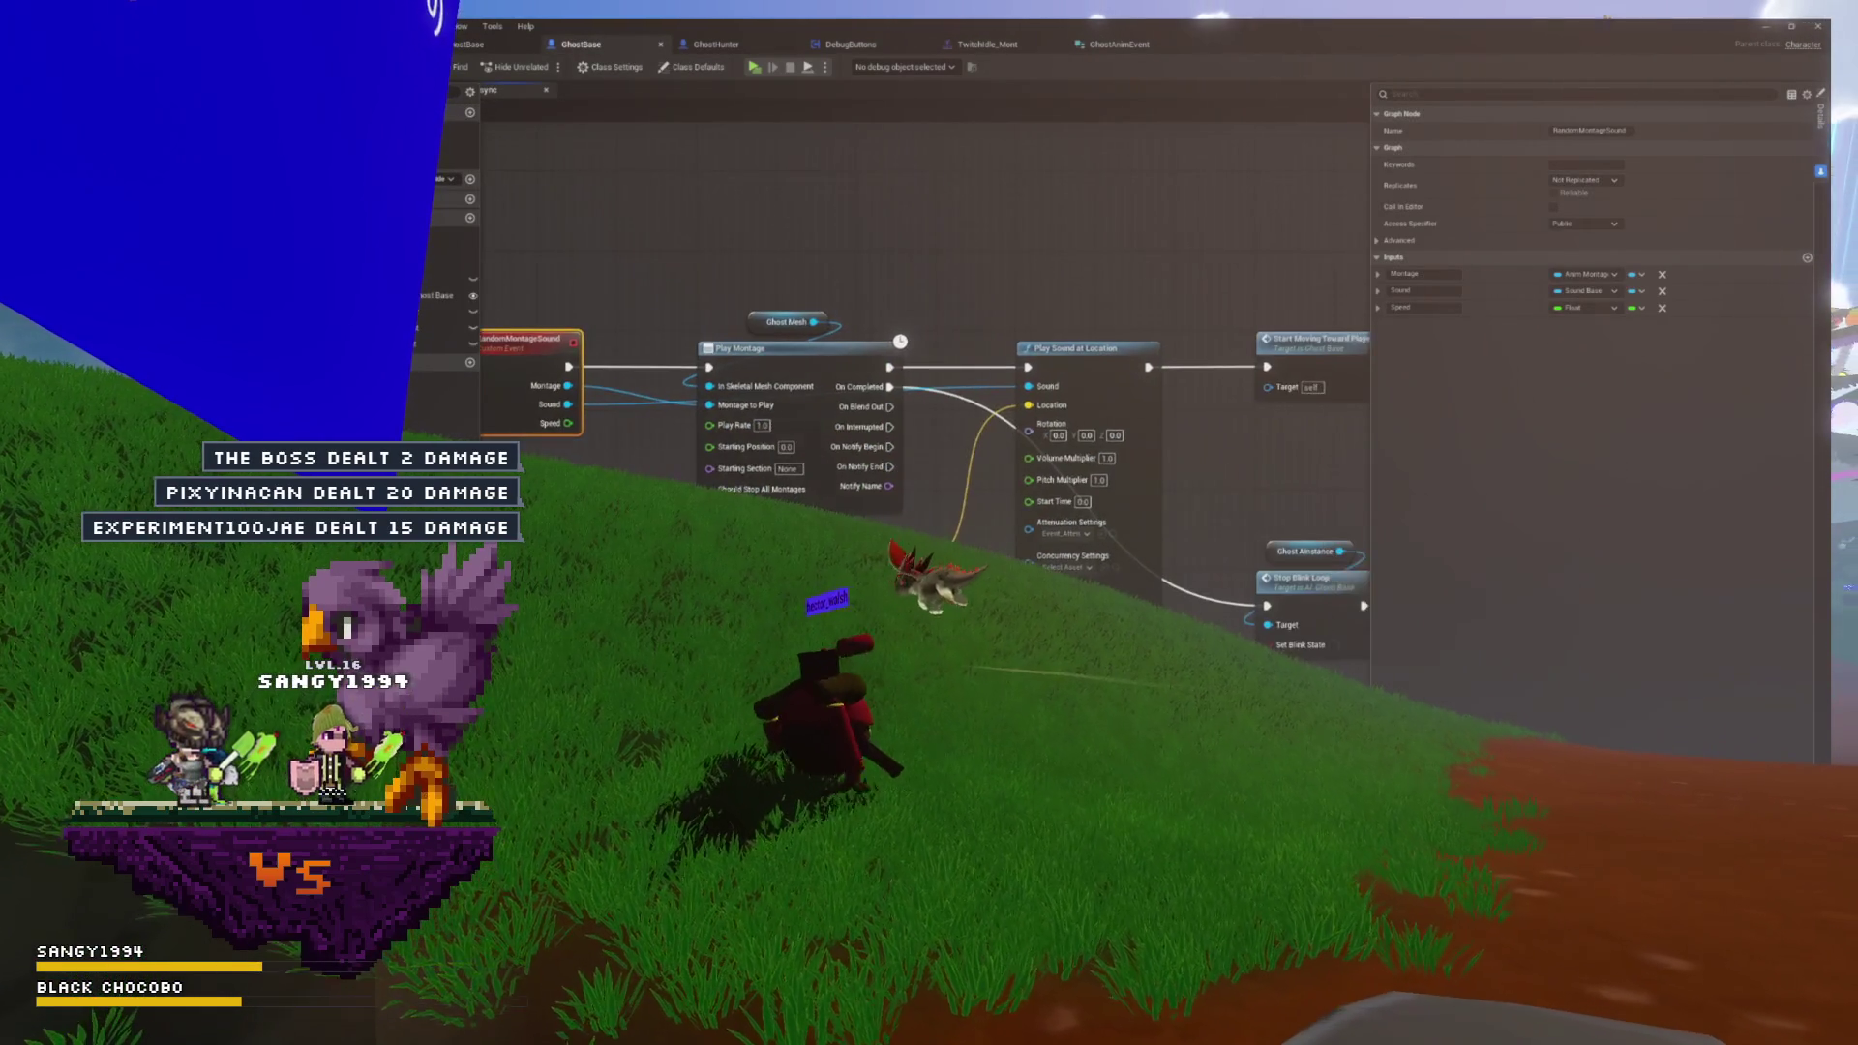
{"action": "left_click_drag", "start_coordinate": [871, 436], "coordinate": [790, 438]}
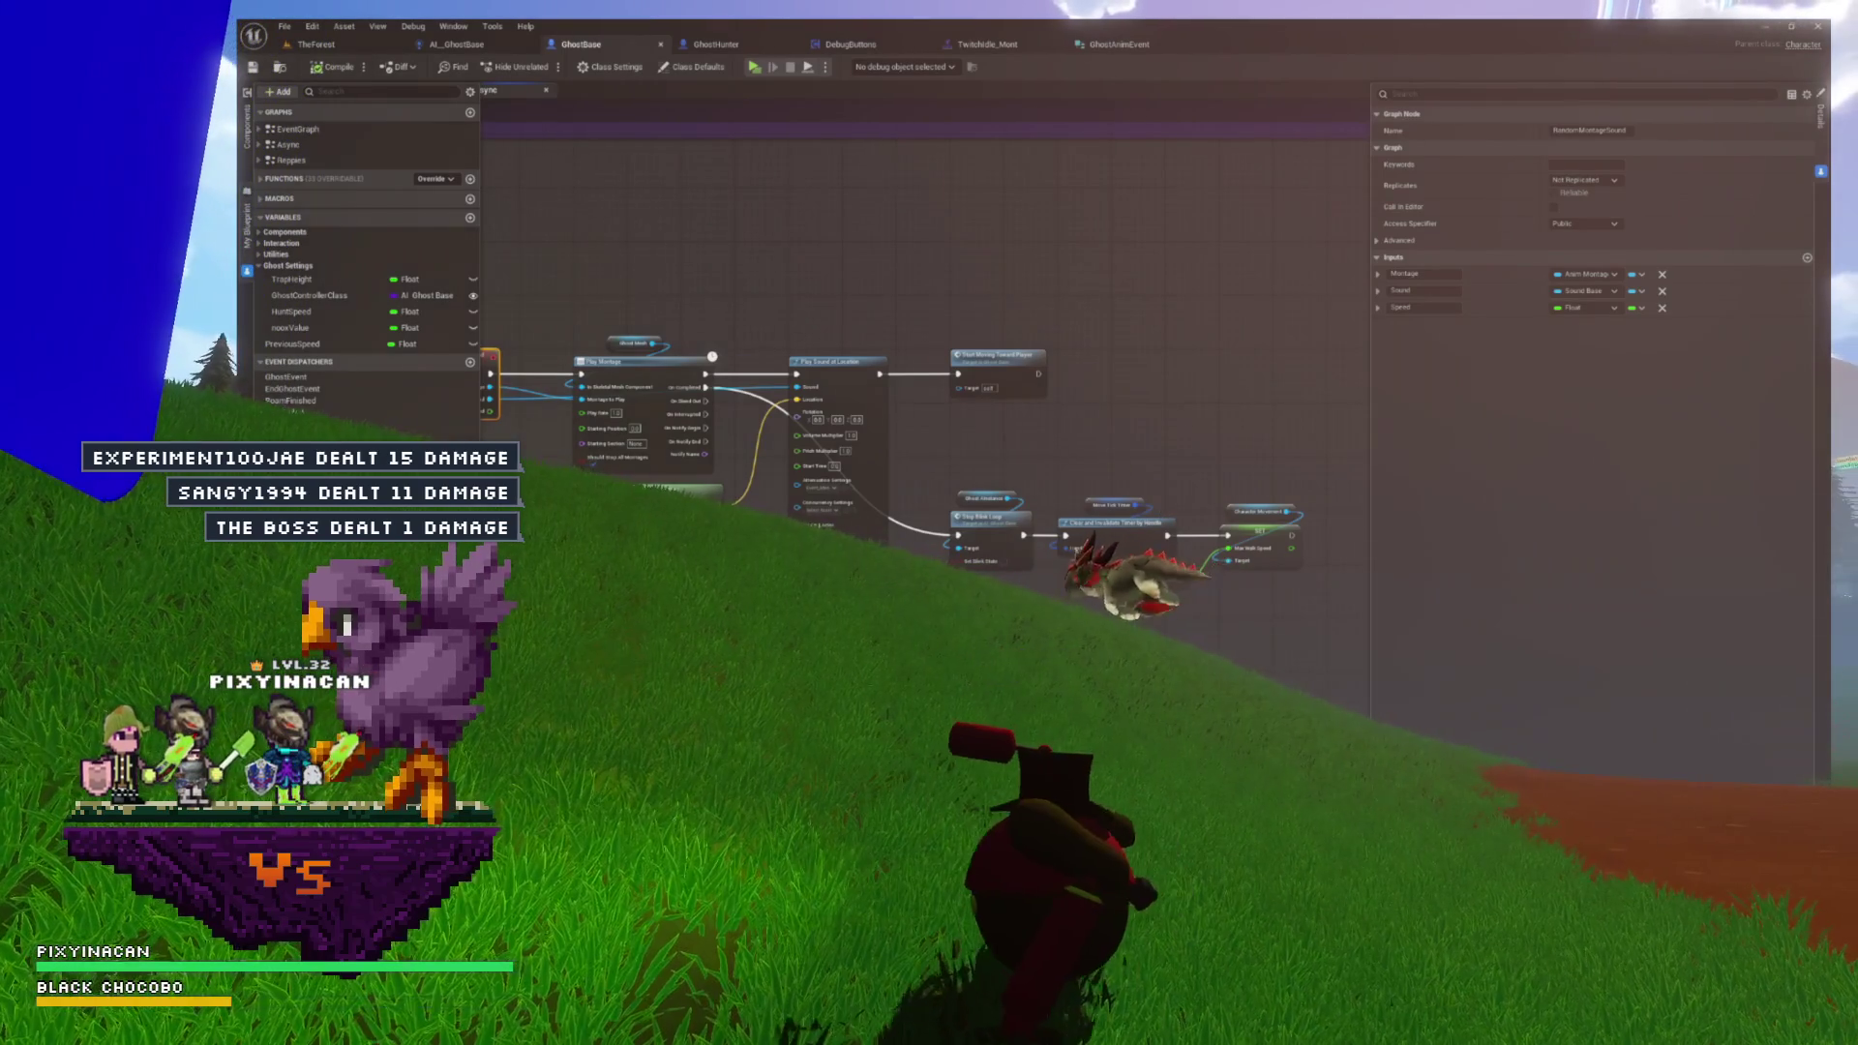
{"action": "left_click_drag", "start_coordinate": [1067, 588], "coordinate": [1159, 559]}
{"action": "mouse_move", "coordinate": [1024, 586]}
{"action": "left_mouse_down"}
{"action": "mouse_move", "coordinate": [1059, 576]}
{"action": "mouse_move", "coordinate": [941, 565]}
{"action": "left_mouse_up"}
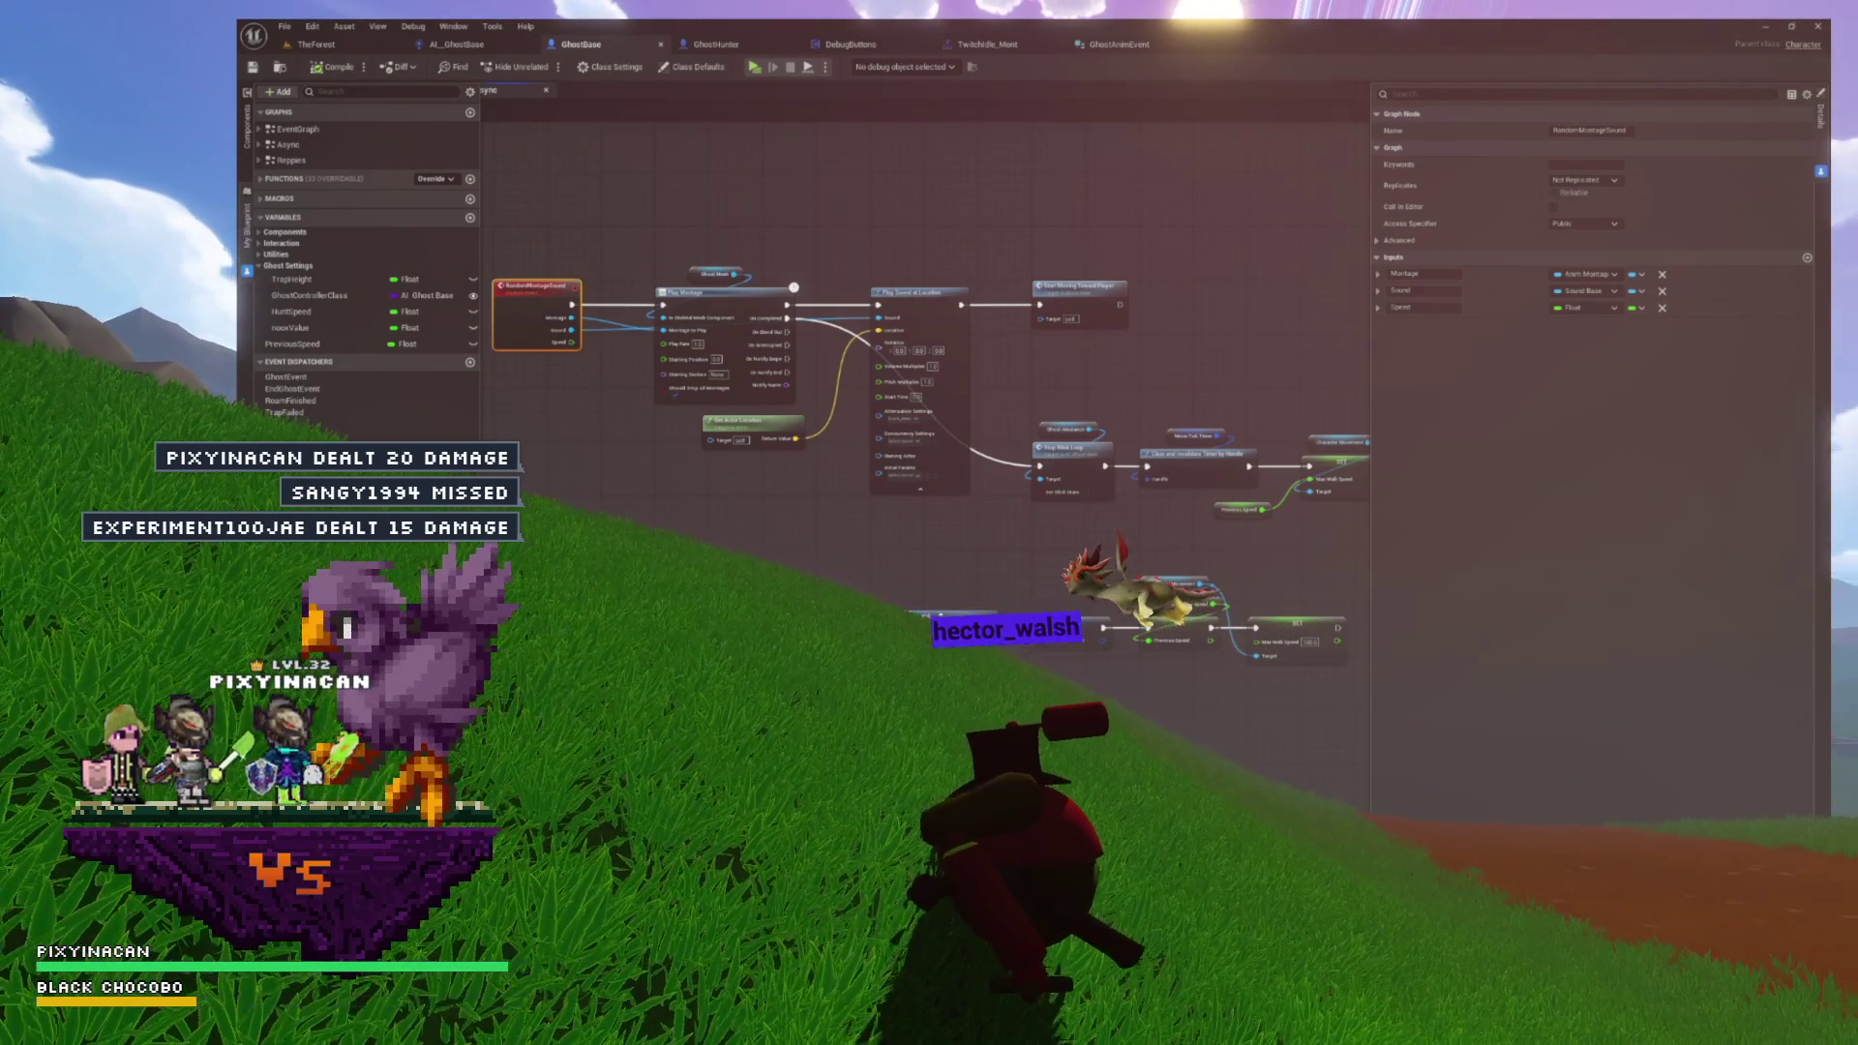
{"action": "scroll", "coordinate": [884, 573], "scroll_direction": "up", "scroll_amount": 3}
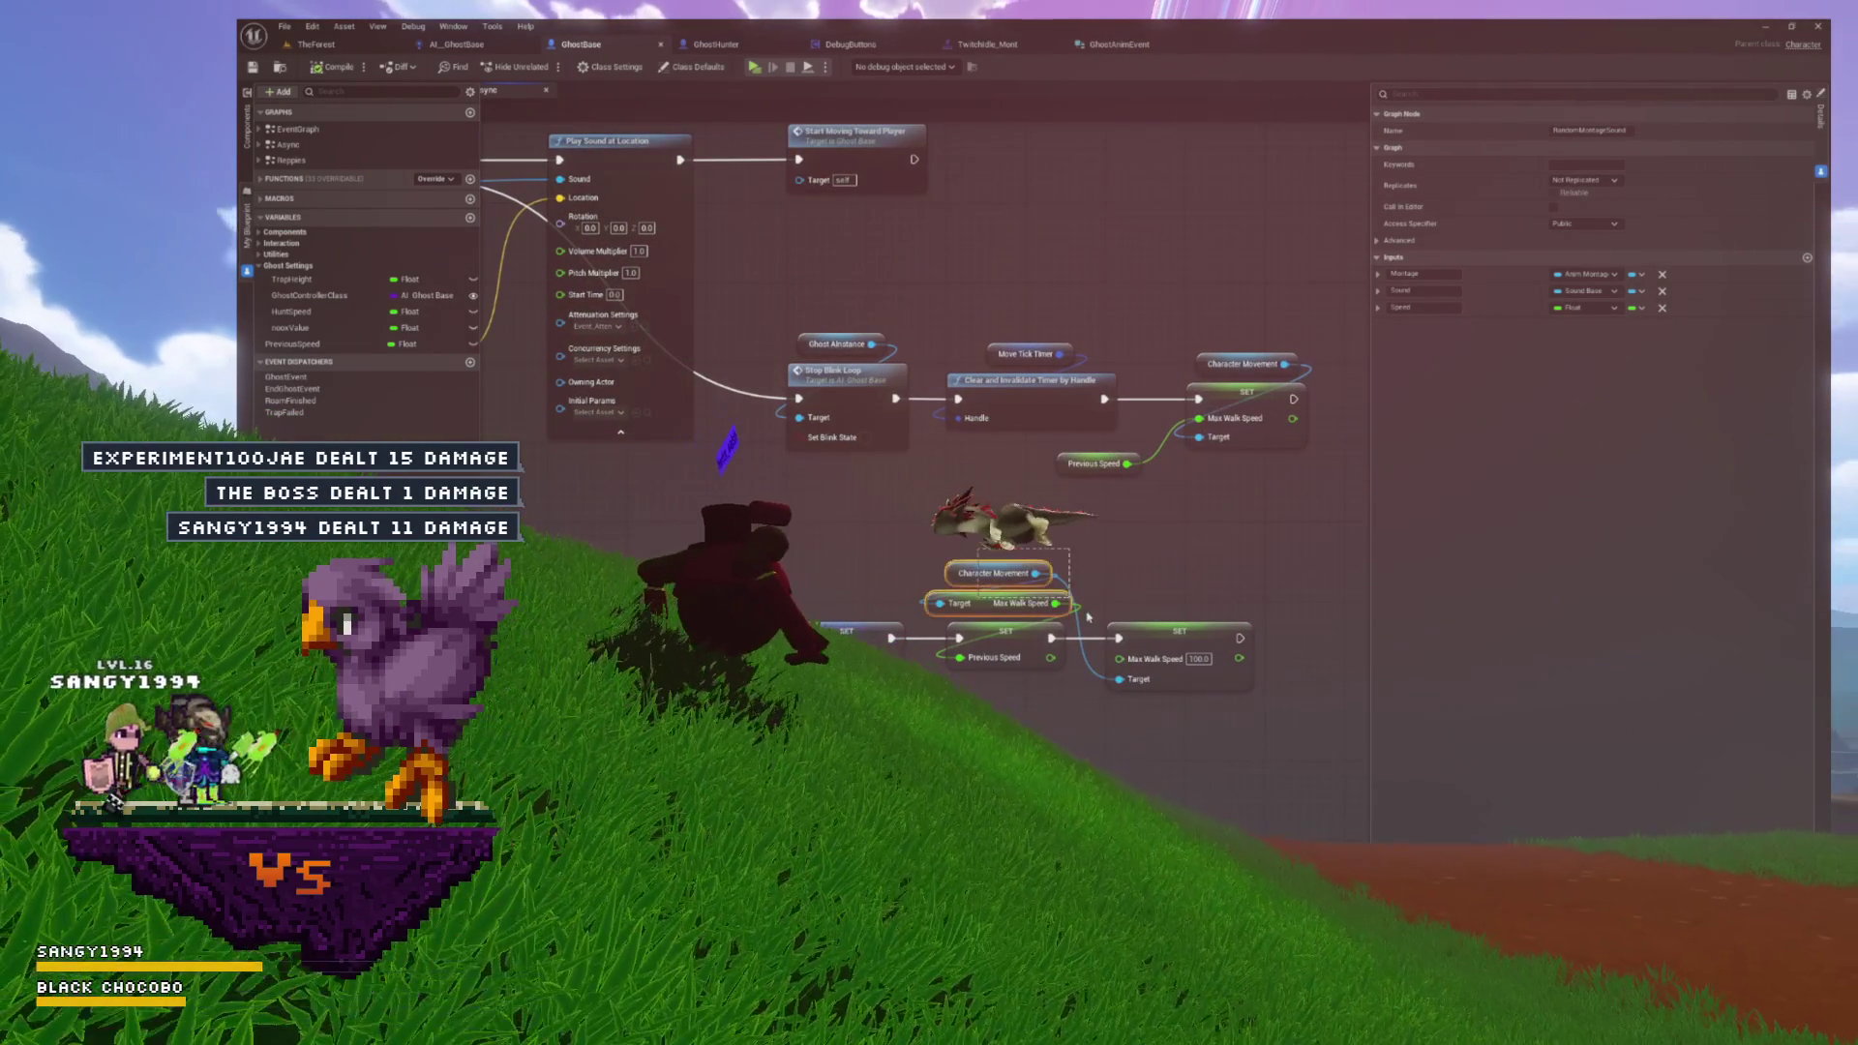
- Place the SET Previous Speed and Max Walk Speed nodes after Start Moving Toward Player
{"action": "left_click_drag", "start_coordinate": [1206, 693], "coordinate": [1205, 693]}
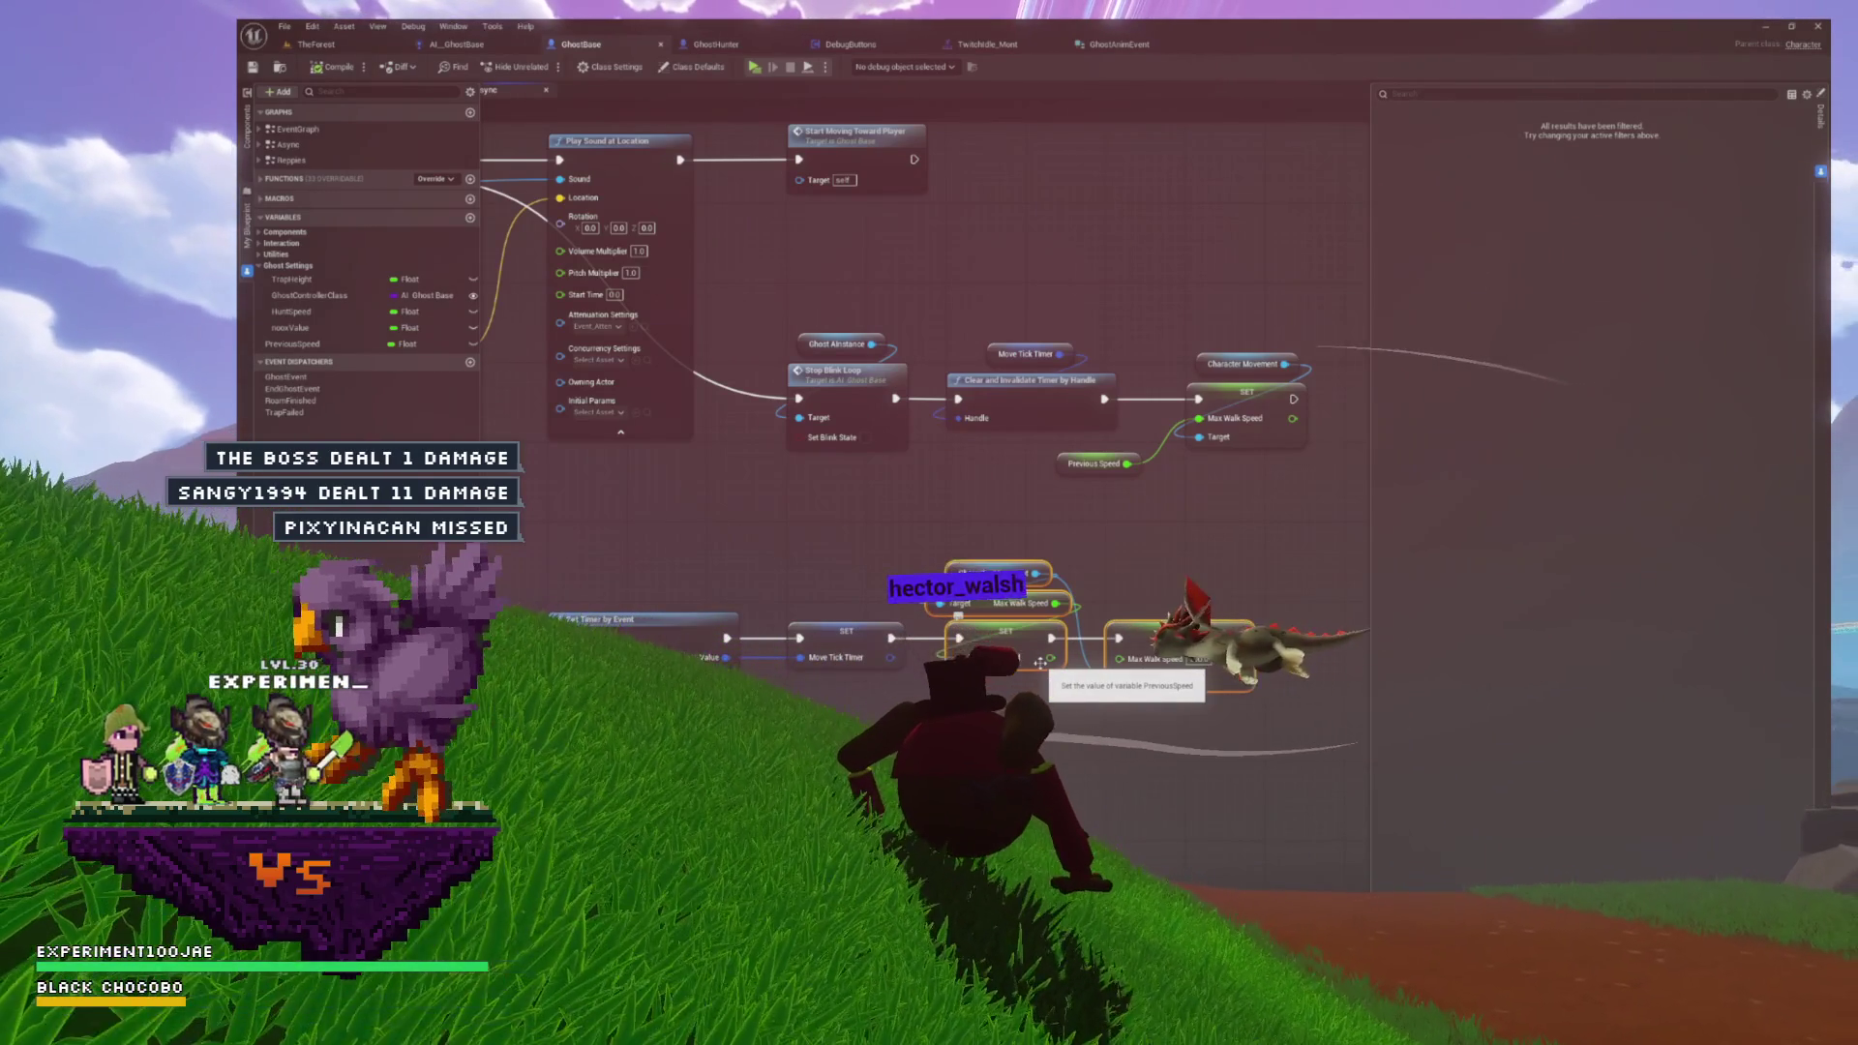
{"action": "scroll", "coordinate": [967, 581], "scroll_direction": "down", "scroll_amount": 1}
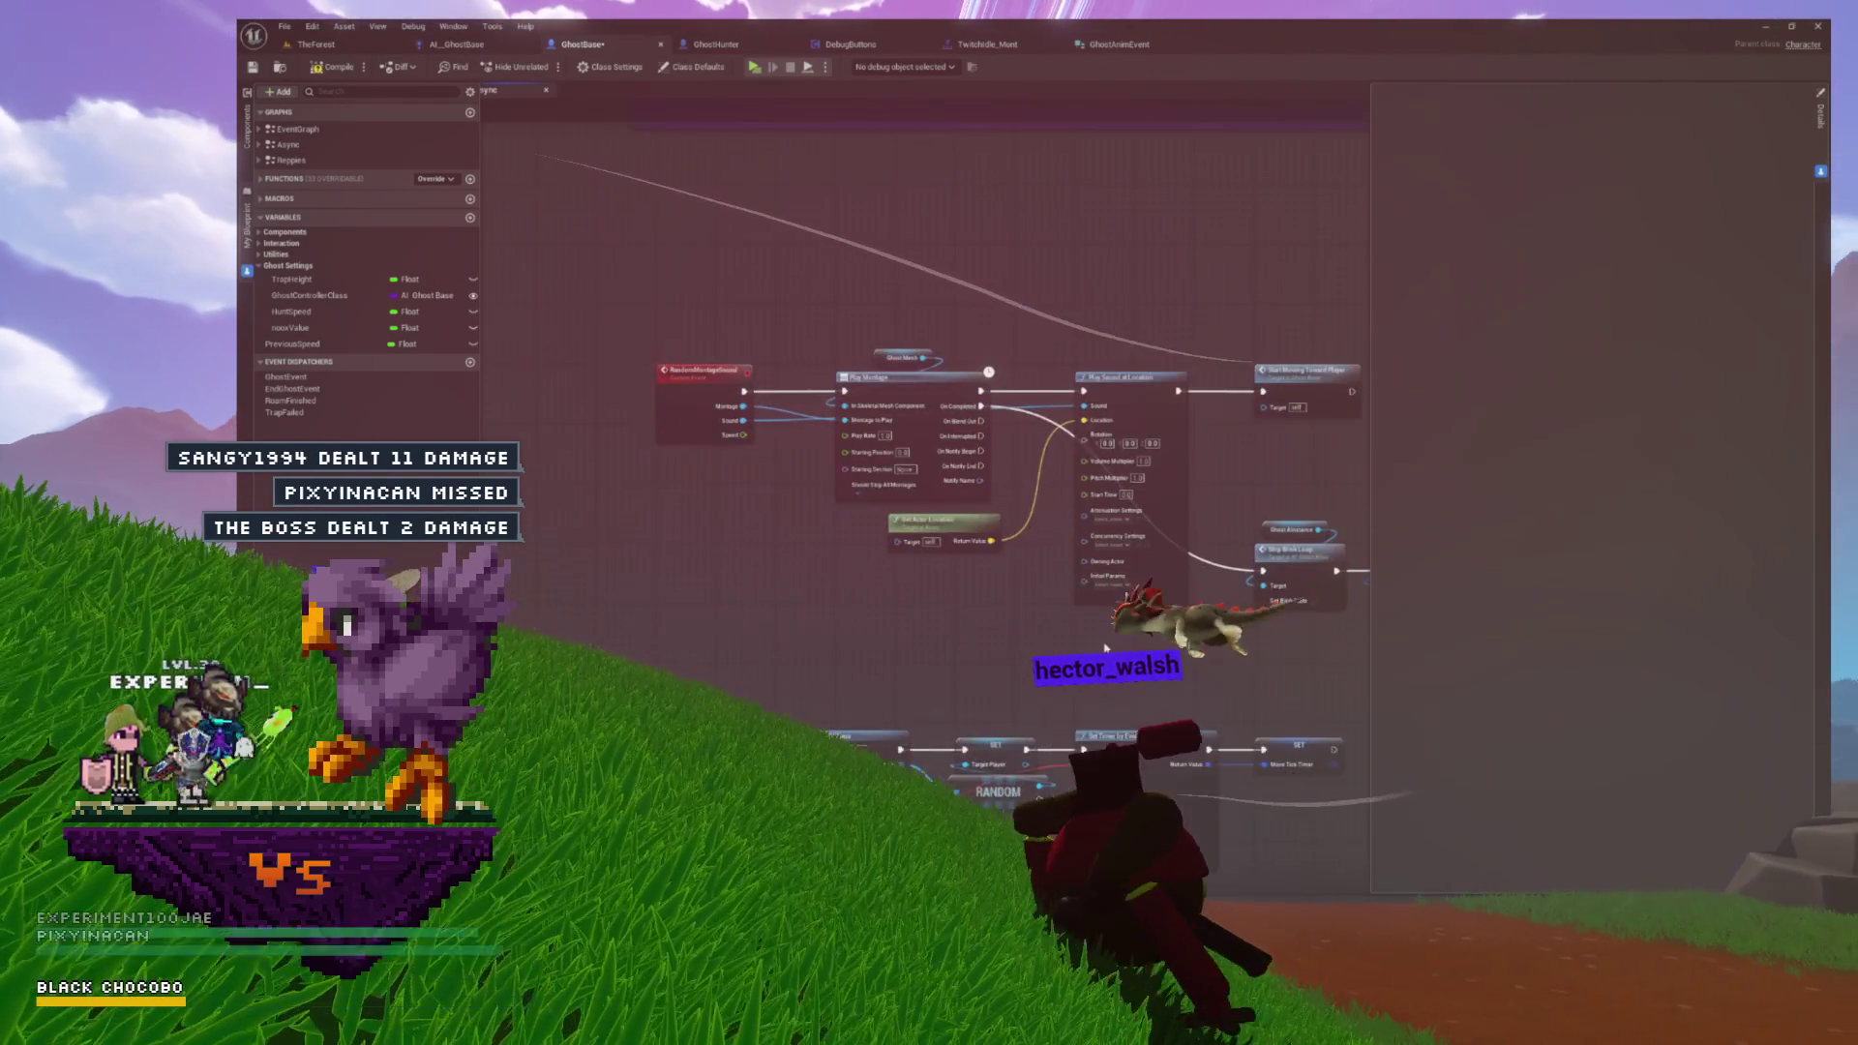
{"action": "left_click_drag", "start_coordinate": [1190, 414], "coordinate": [1096, 401]}
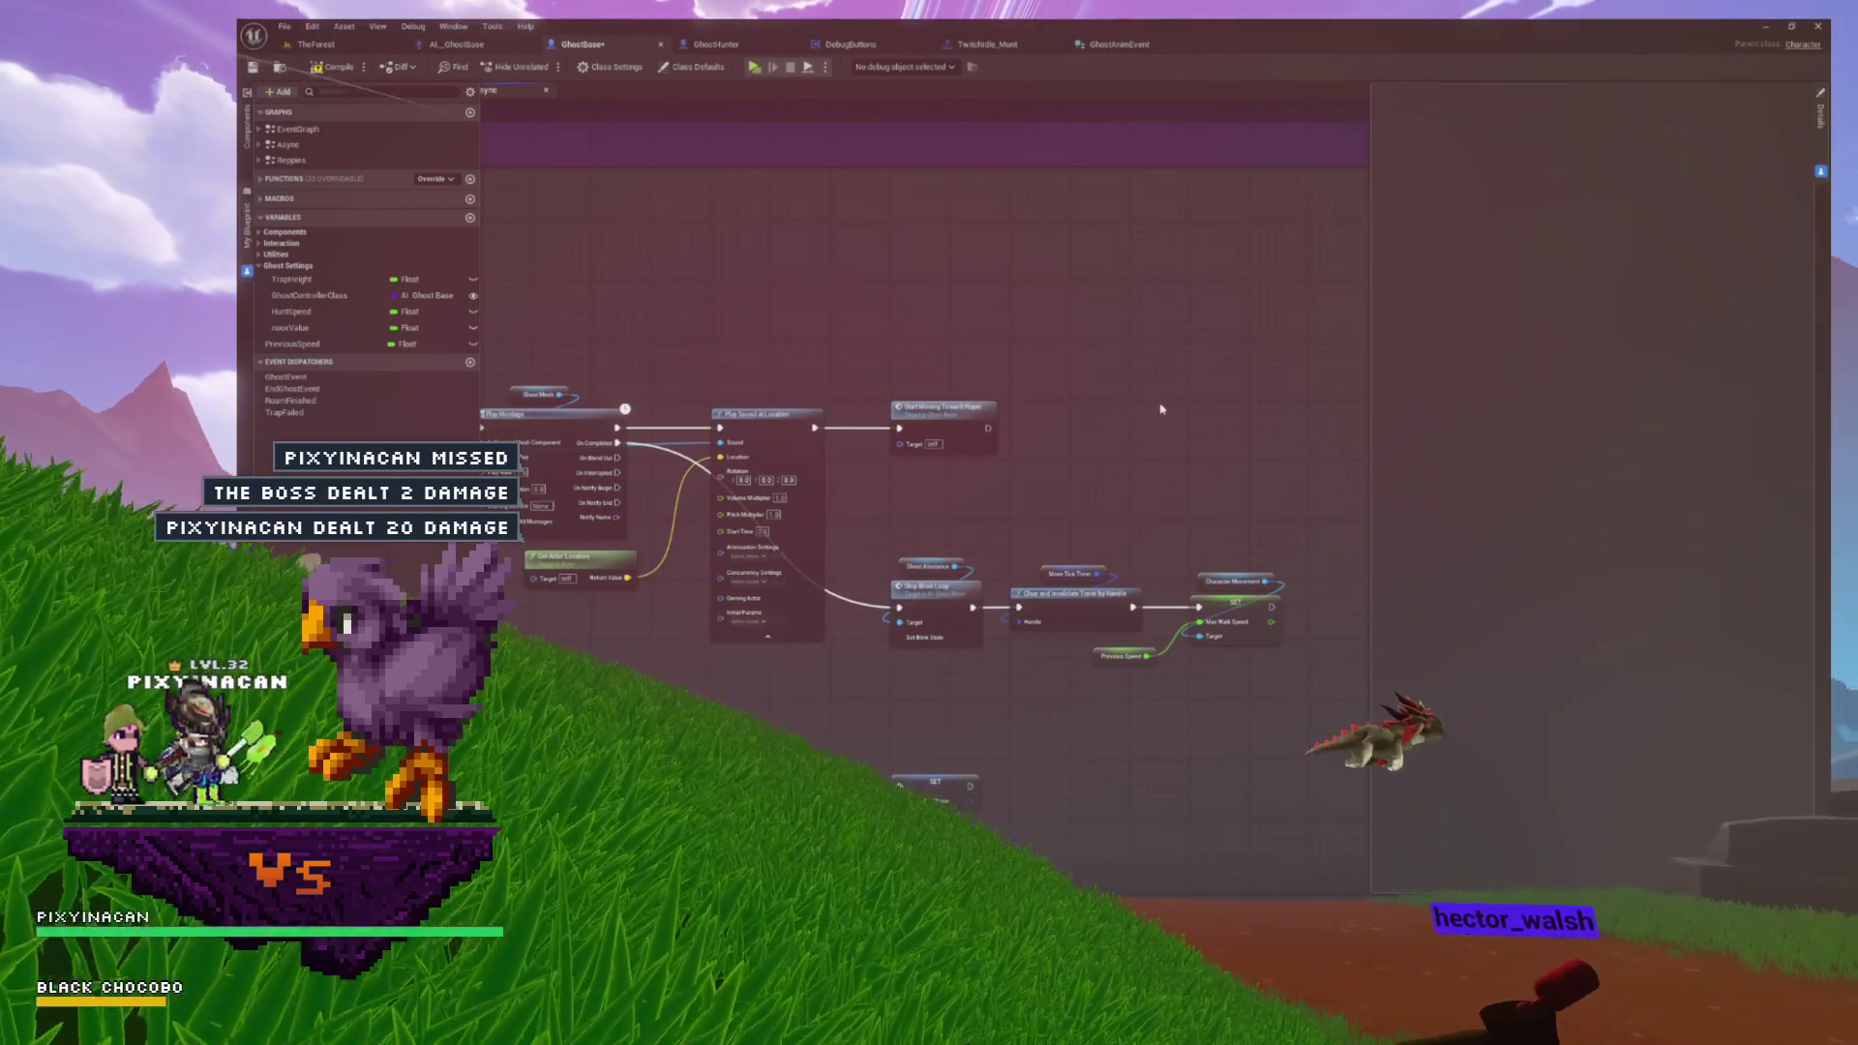
{"action": "mouse_move", "coordinate": [1119, 438]}
{"action": "left_mouse_down"}
{"action": "mouse_move", "coordinate": [1075, 424]}
{"action": "mouse_move", "coordinate": [1096, 429]}
{"action": "left_mouse_up"}
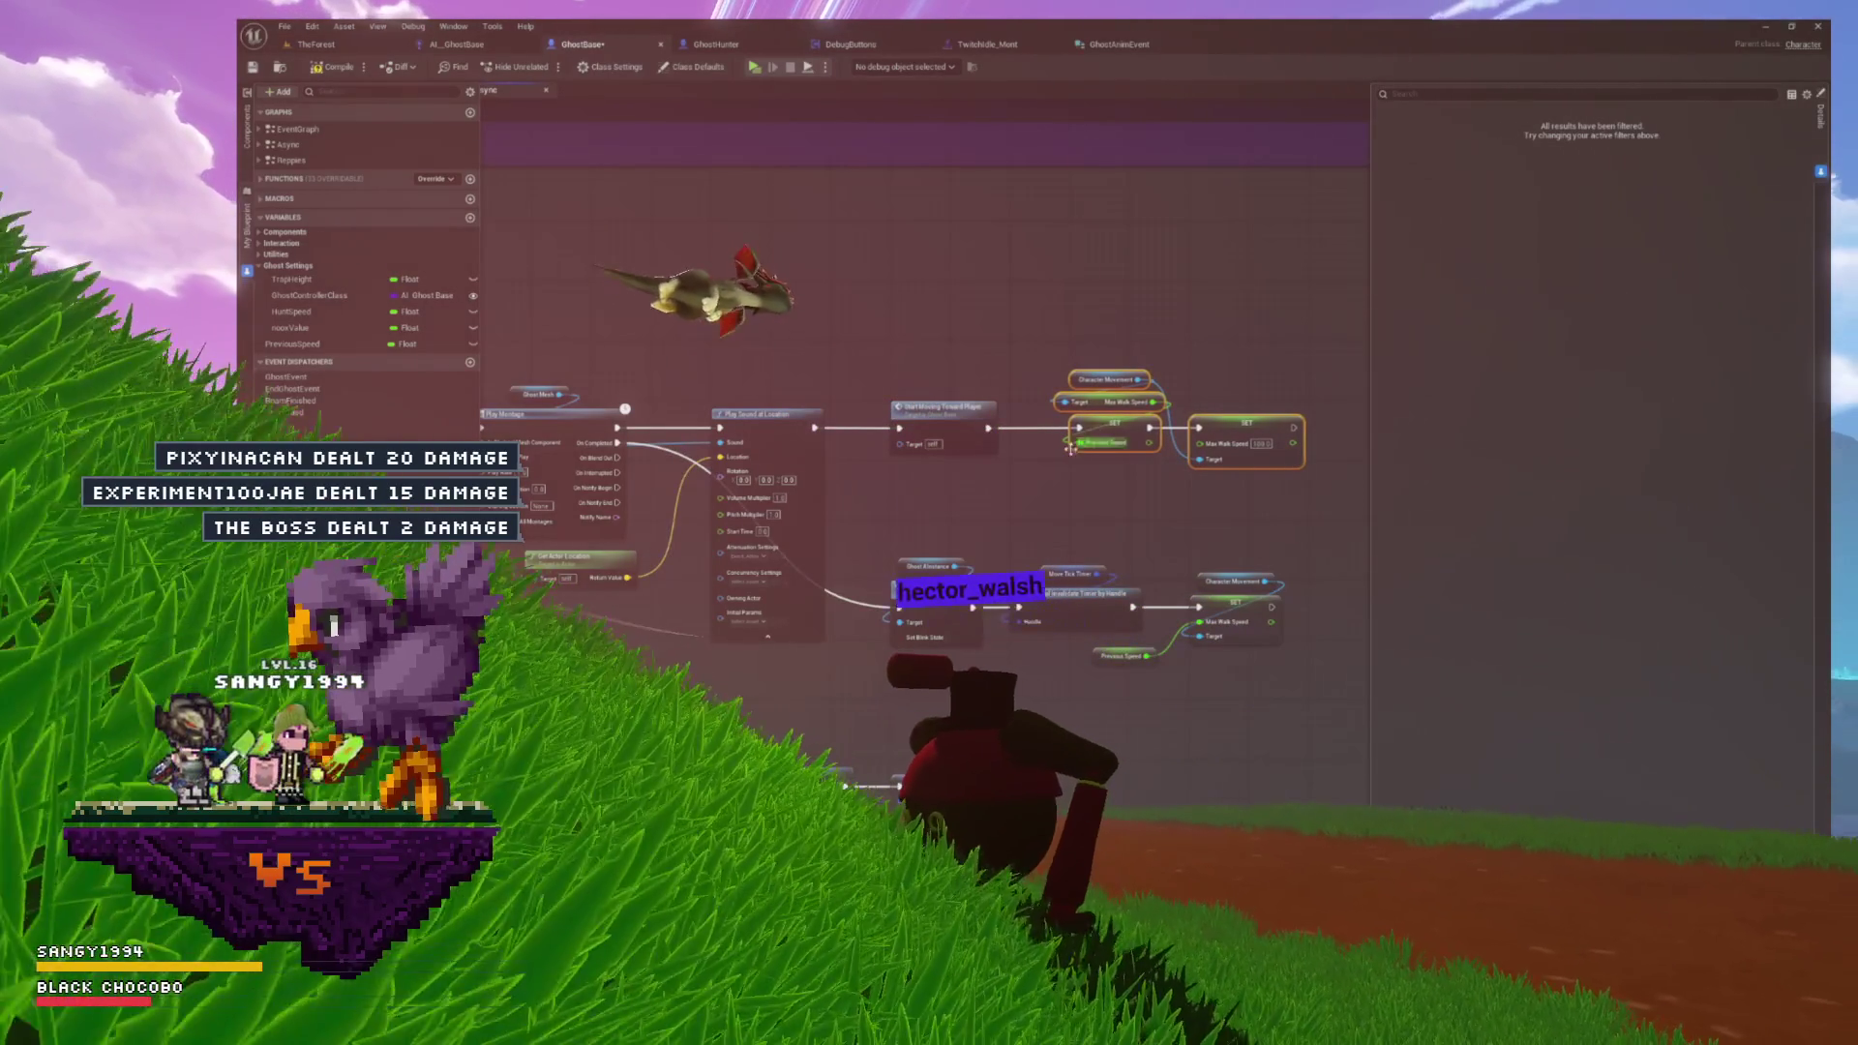
{"action": "scroll", "coordinate": [1079, 436], "scroll_direction": "down", "scroll_amount": 2}
- Wire the event's Speed input into SET Max Walk Speed through a reroute node
{"action": "left_click_drag", "start_coordinate": [606, 469], "coordinate": [1160, 461]}
{"action": "scroll", "coordinate": [1160, 461], "scroll_direction": "up", "scroll_amount": 3}
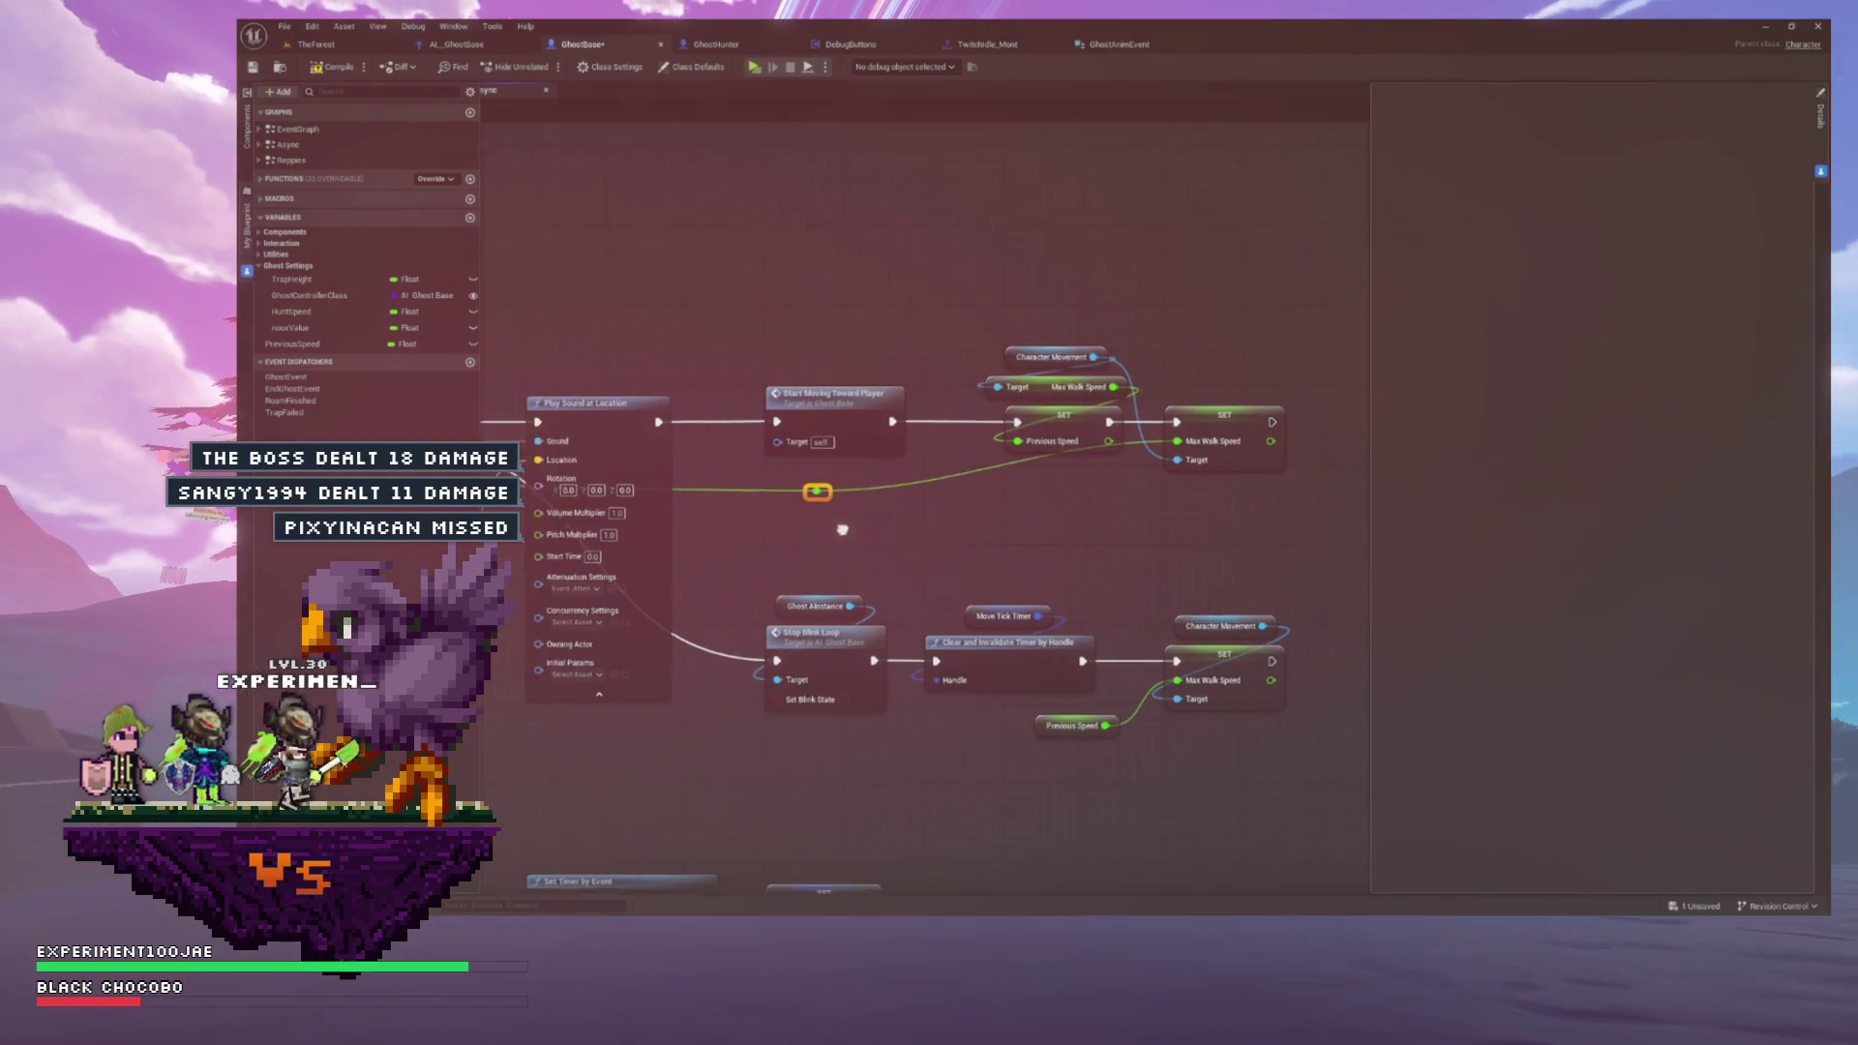
{"action": "scroll", "coordinate": [871, 474], "scroll_direction": "down", "scroll_amount": 1}
{"action": "scroll", "coordinate": [968, 464], "scroll_direction": "up", "scroll_amount": 1}
{"action": "scroll", "coordinate": [1043, 463], "scroll_direction": "up", "scroll_amount": 3}
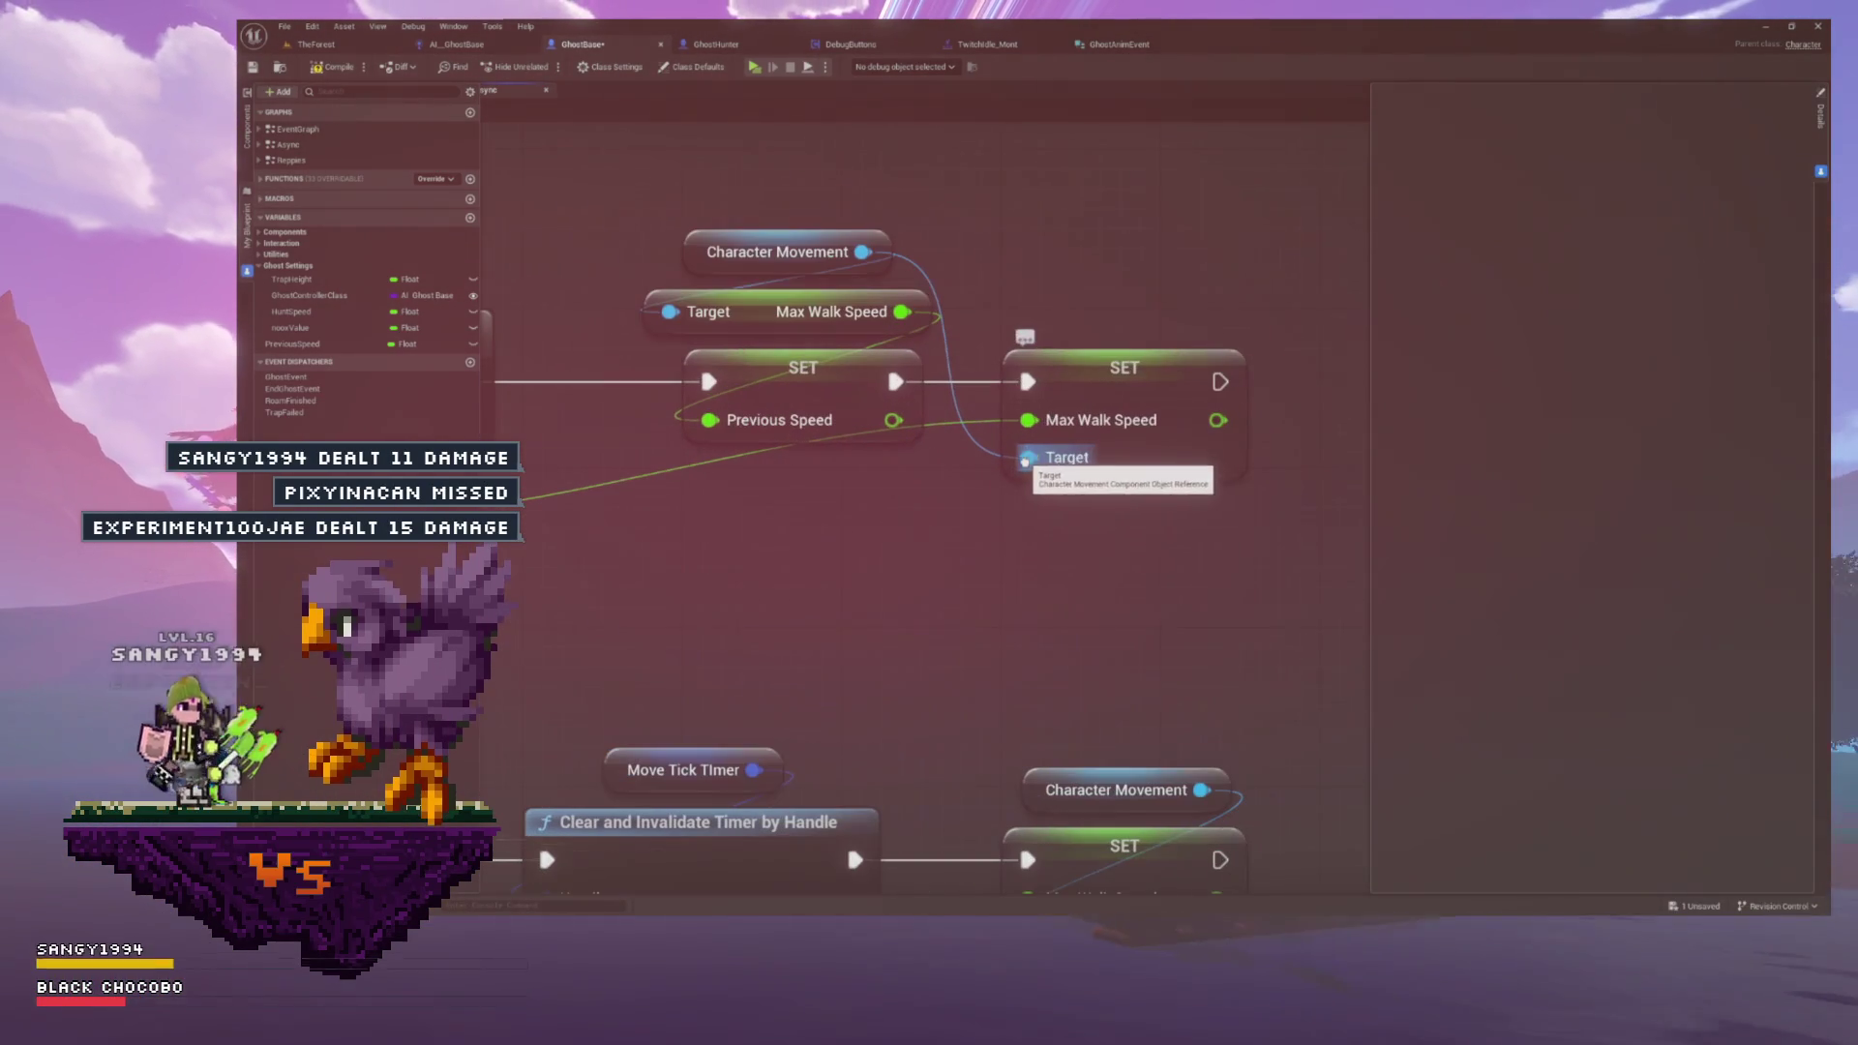
{"action": "scroll", "coordinate": [888, 551], "scroll_direction": "down", "scroll_amount": 3}
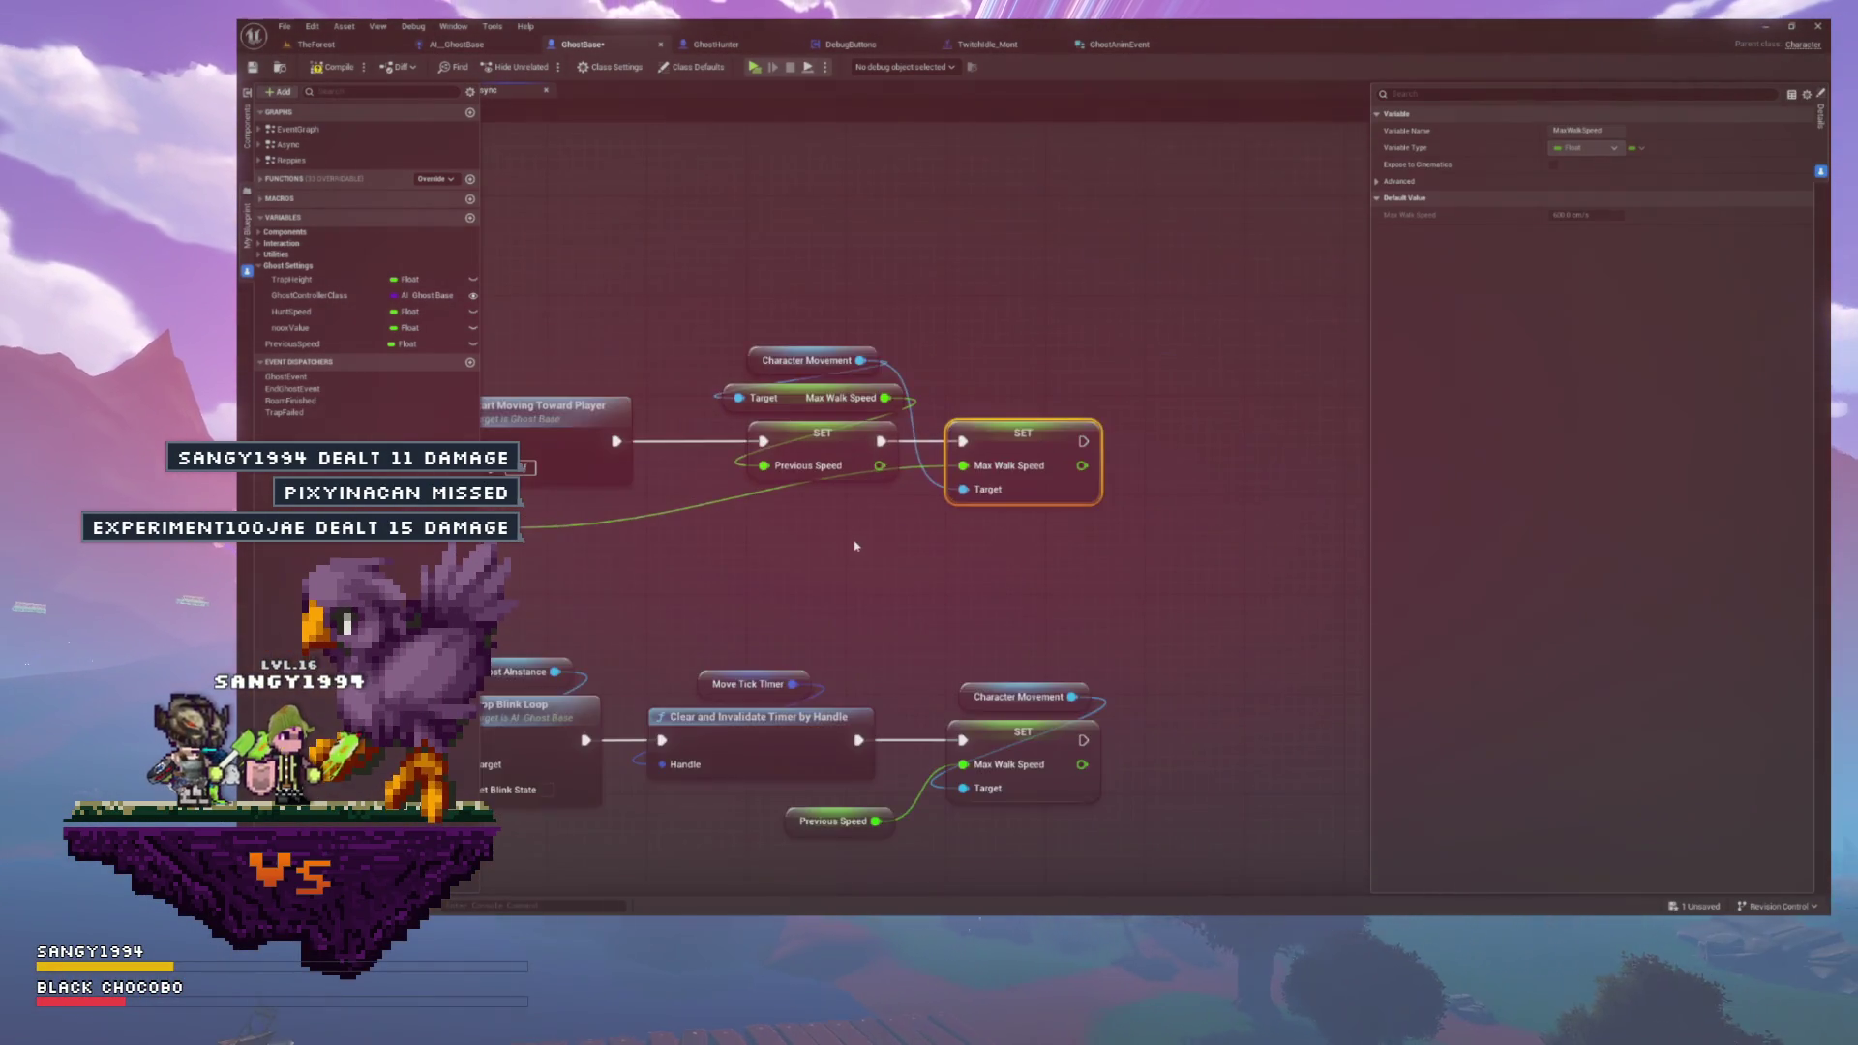
{"action": "scroll", "coordinate": [1149, 531], "scroll_direction": "up", "scroll_amount": 3}
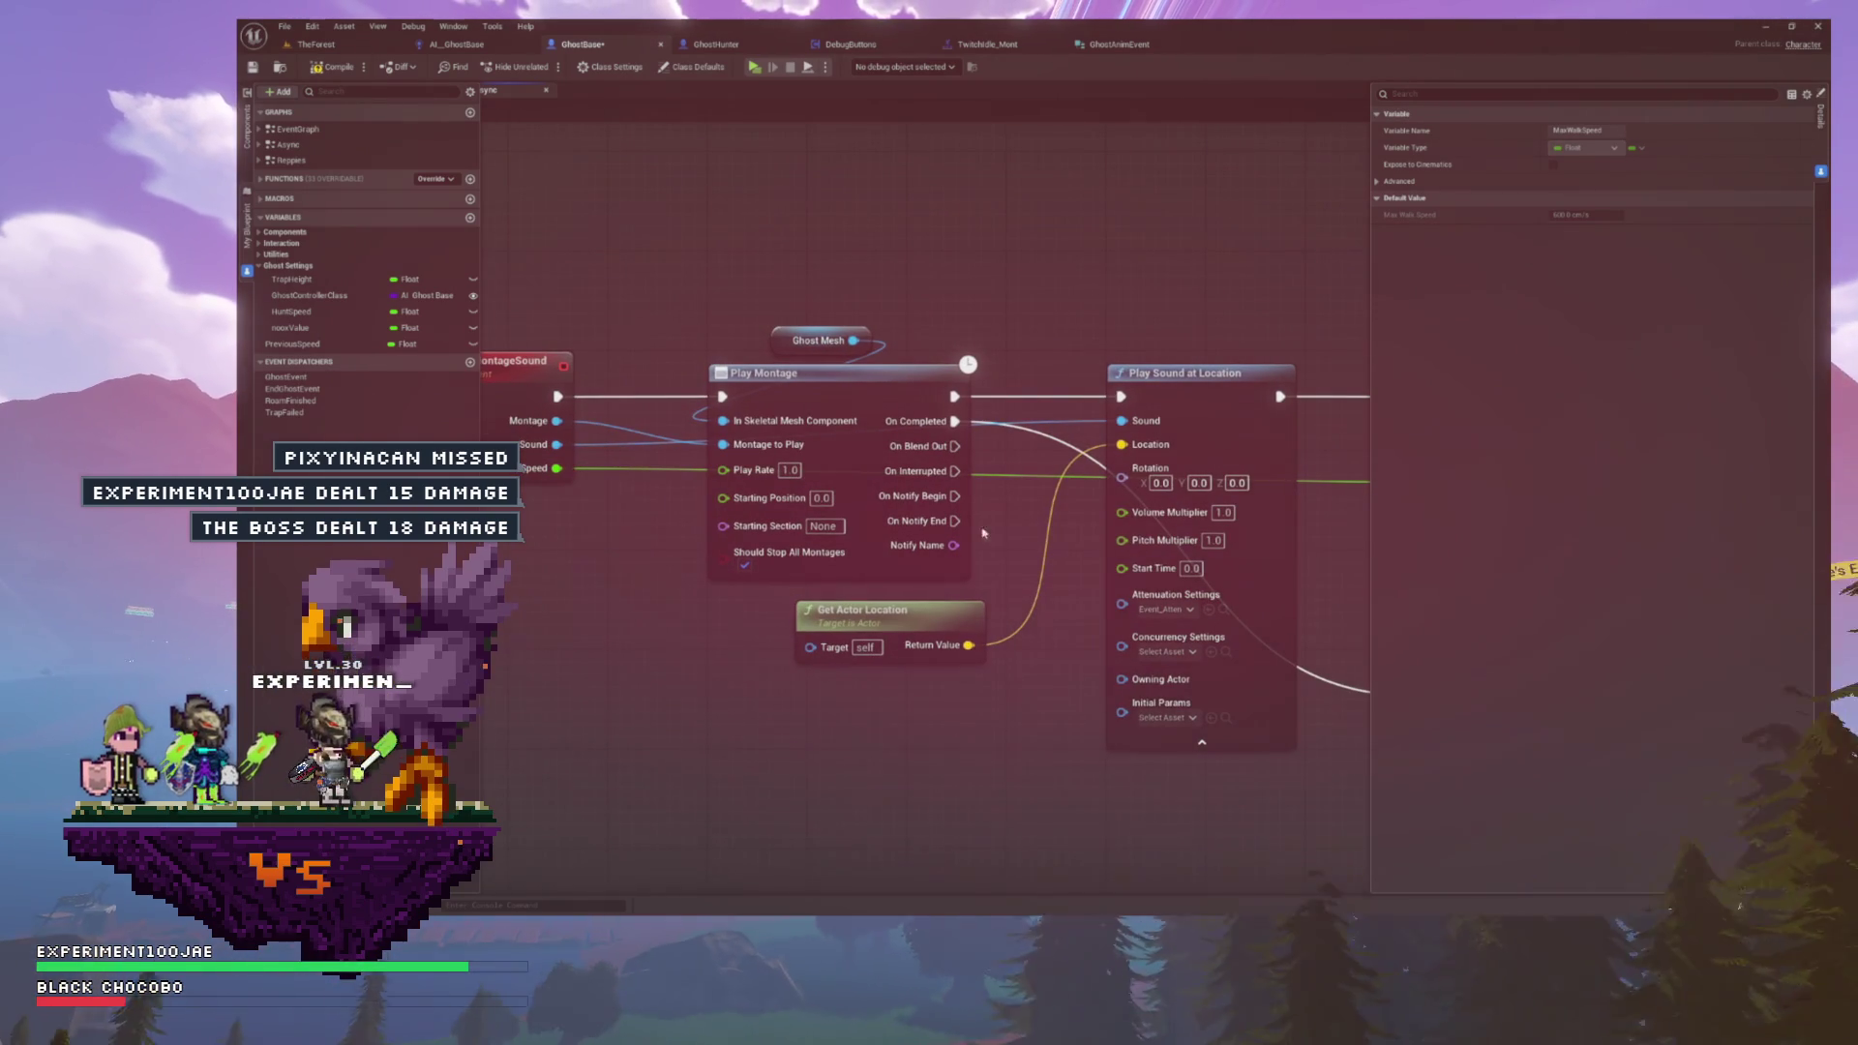
{"action": "left_click", "coordinate": [644, 348]}
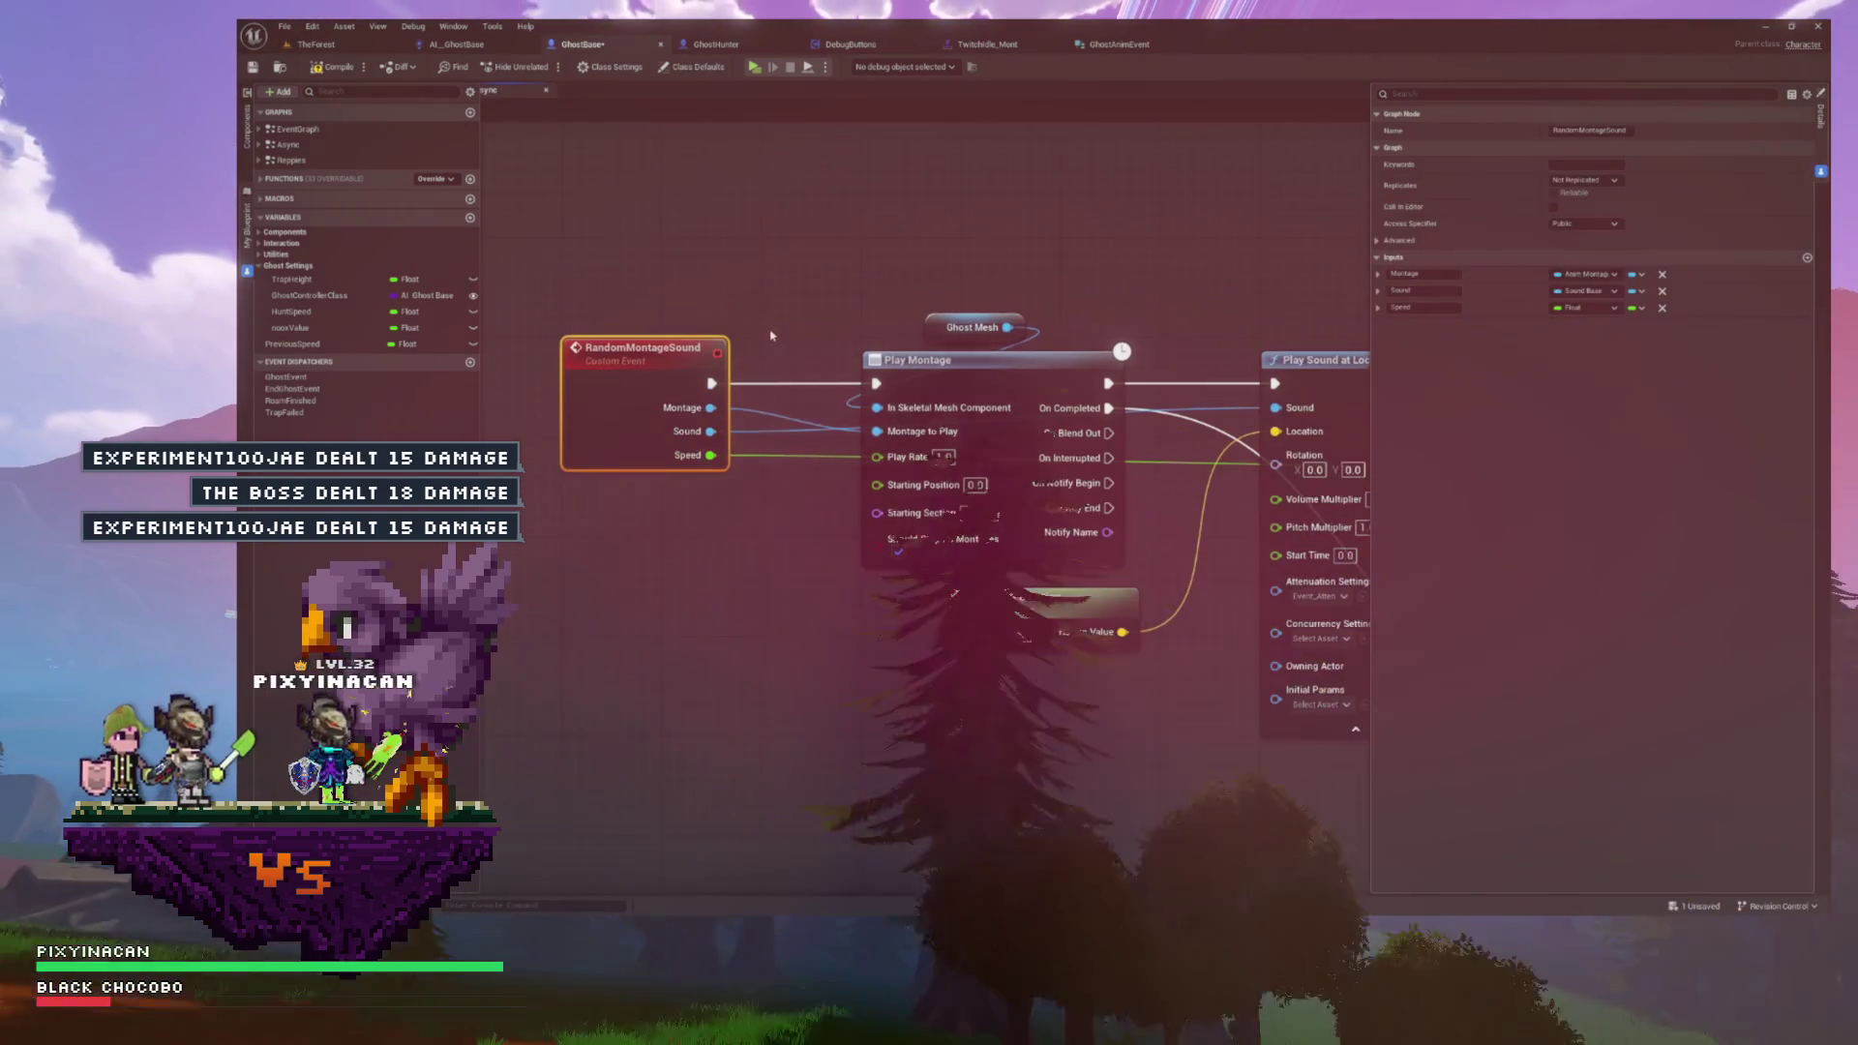
- Save GhostBase with Ctrl+S, check the TwitchIdle_Mont montage, and return to AI_GhostBase
{"action": "key", "text": "ctrl+s"}
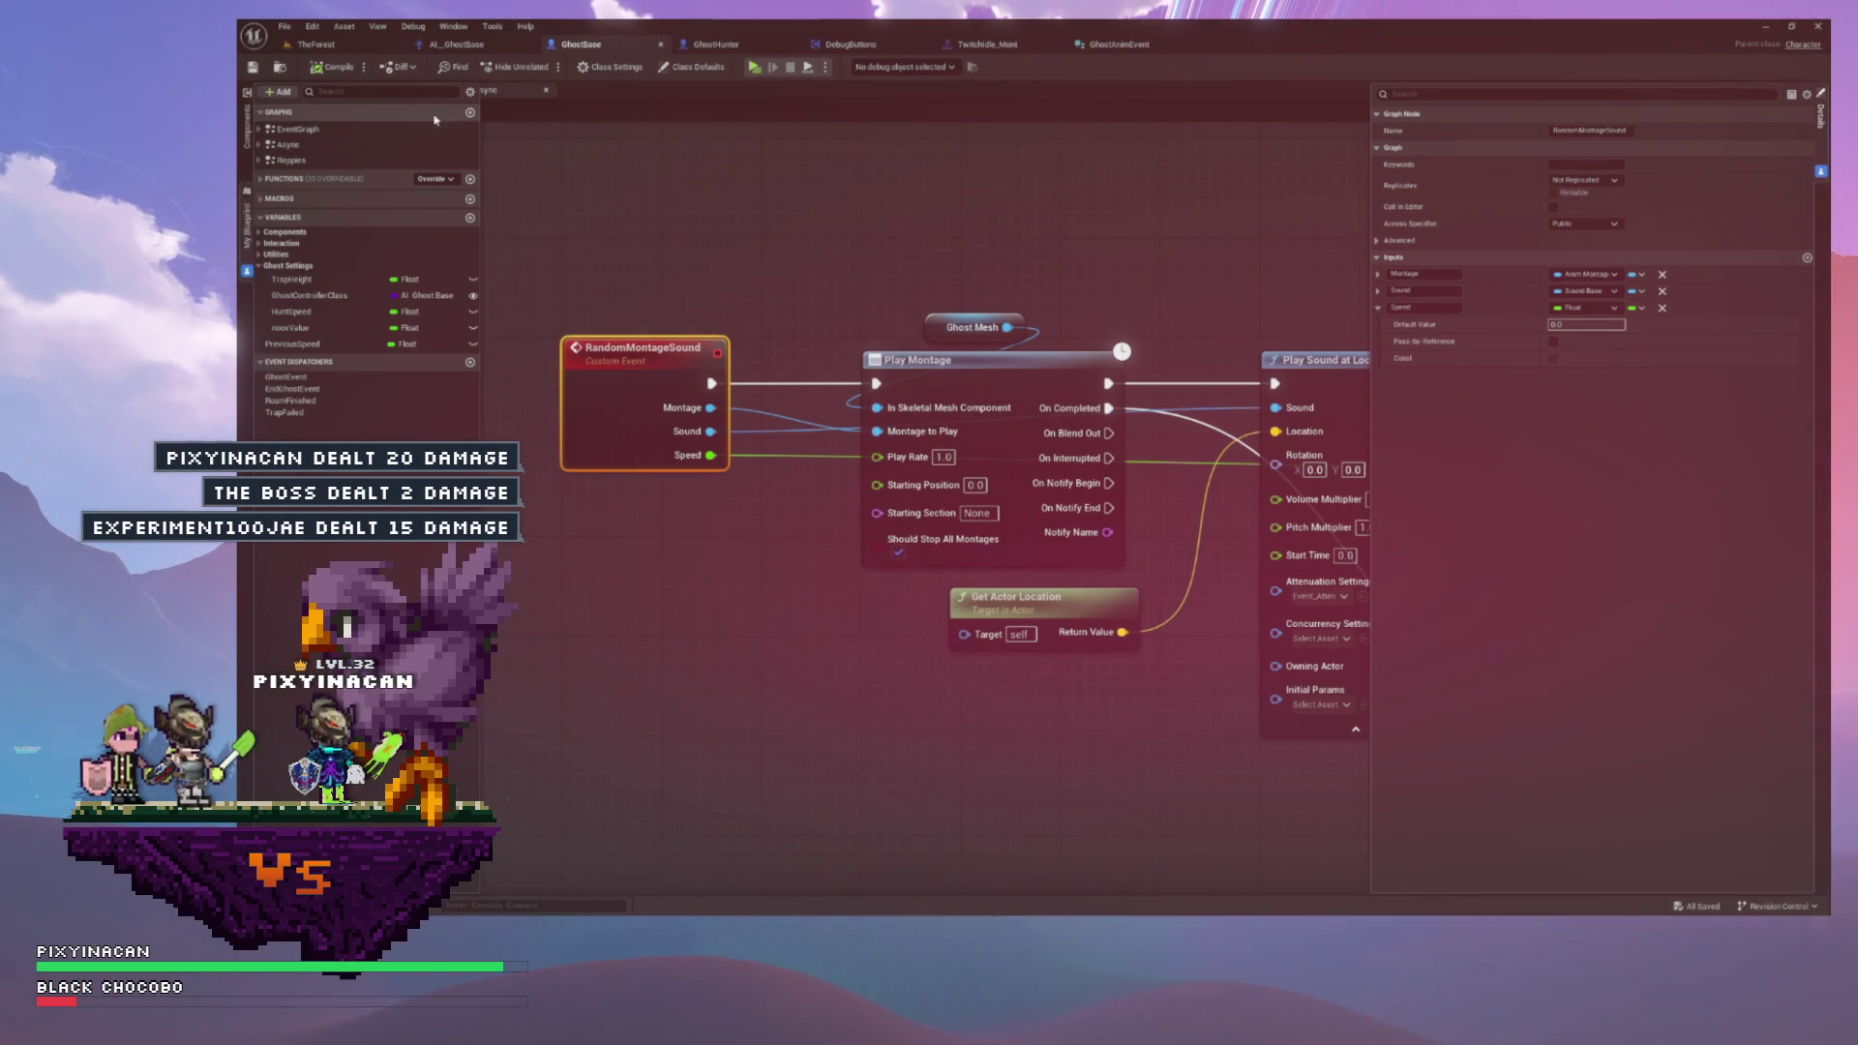
{"action": "left_click", "coordinate": [1014, 46]}
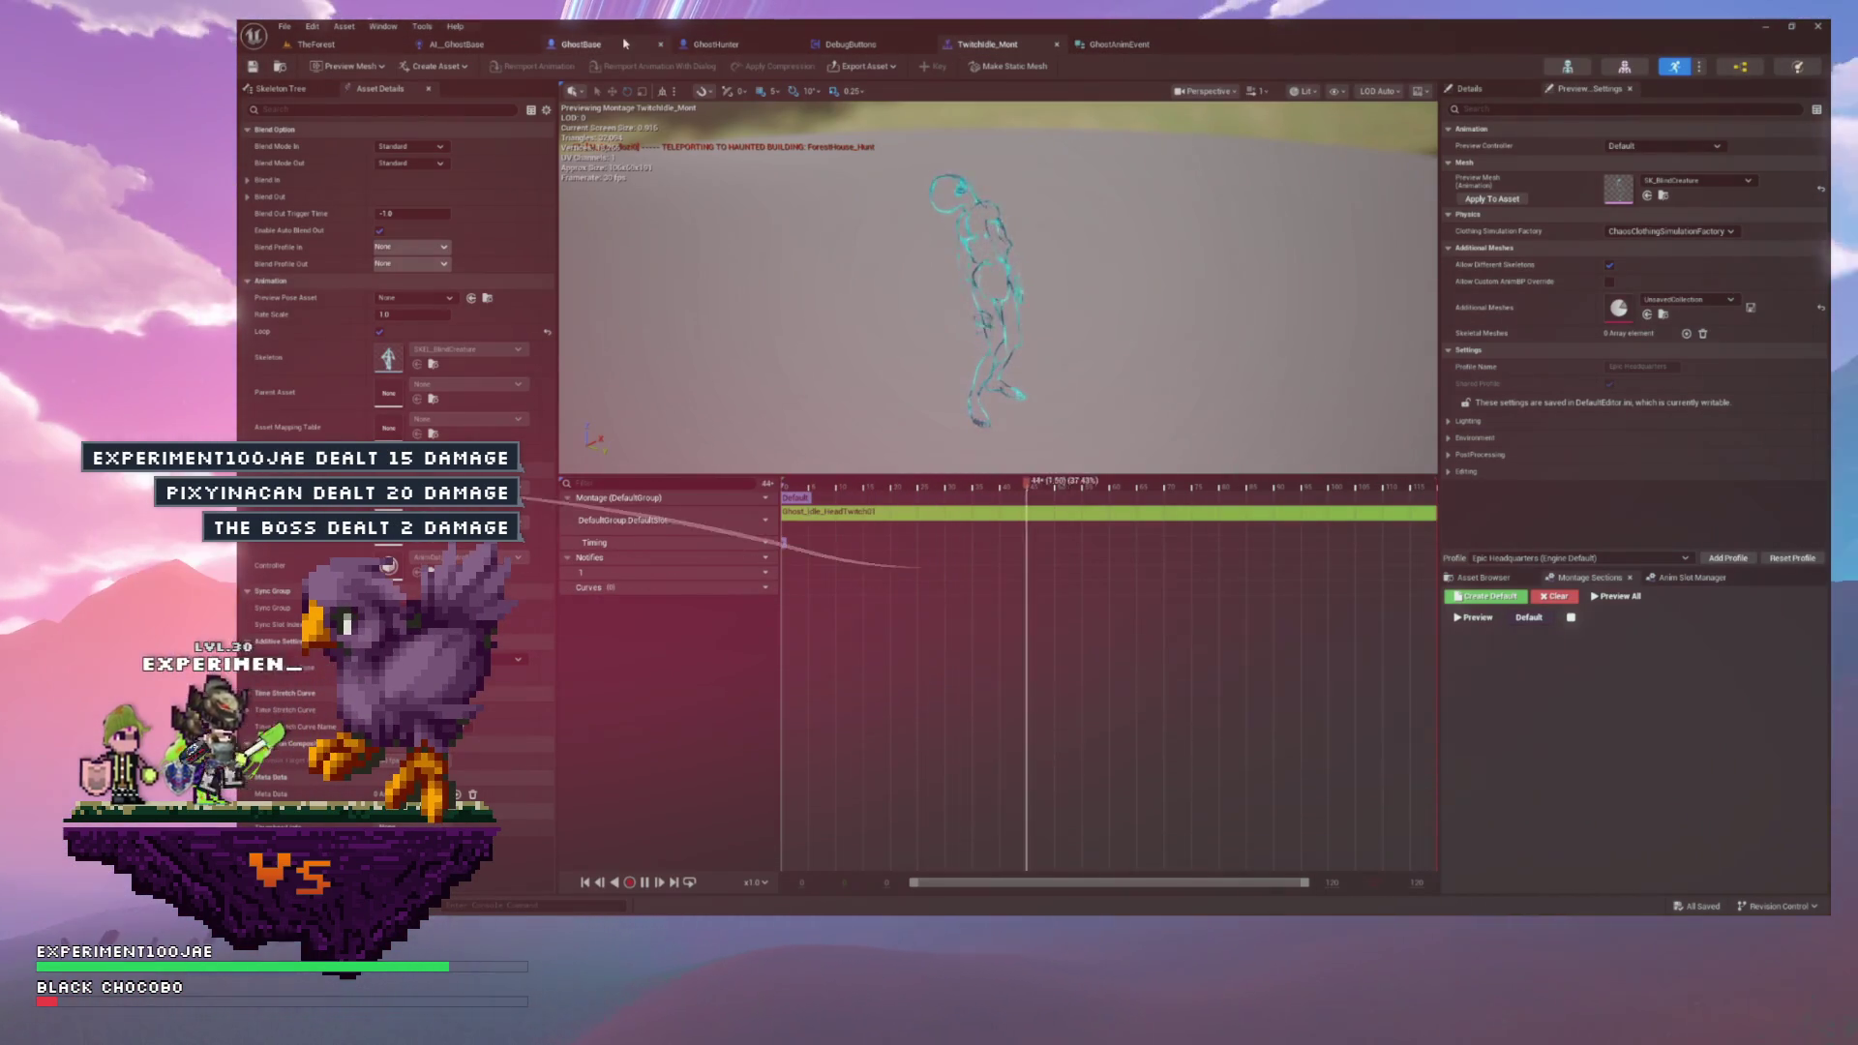
{"action": "left_click", "coordinate": [493, 50]}
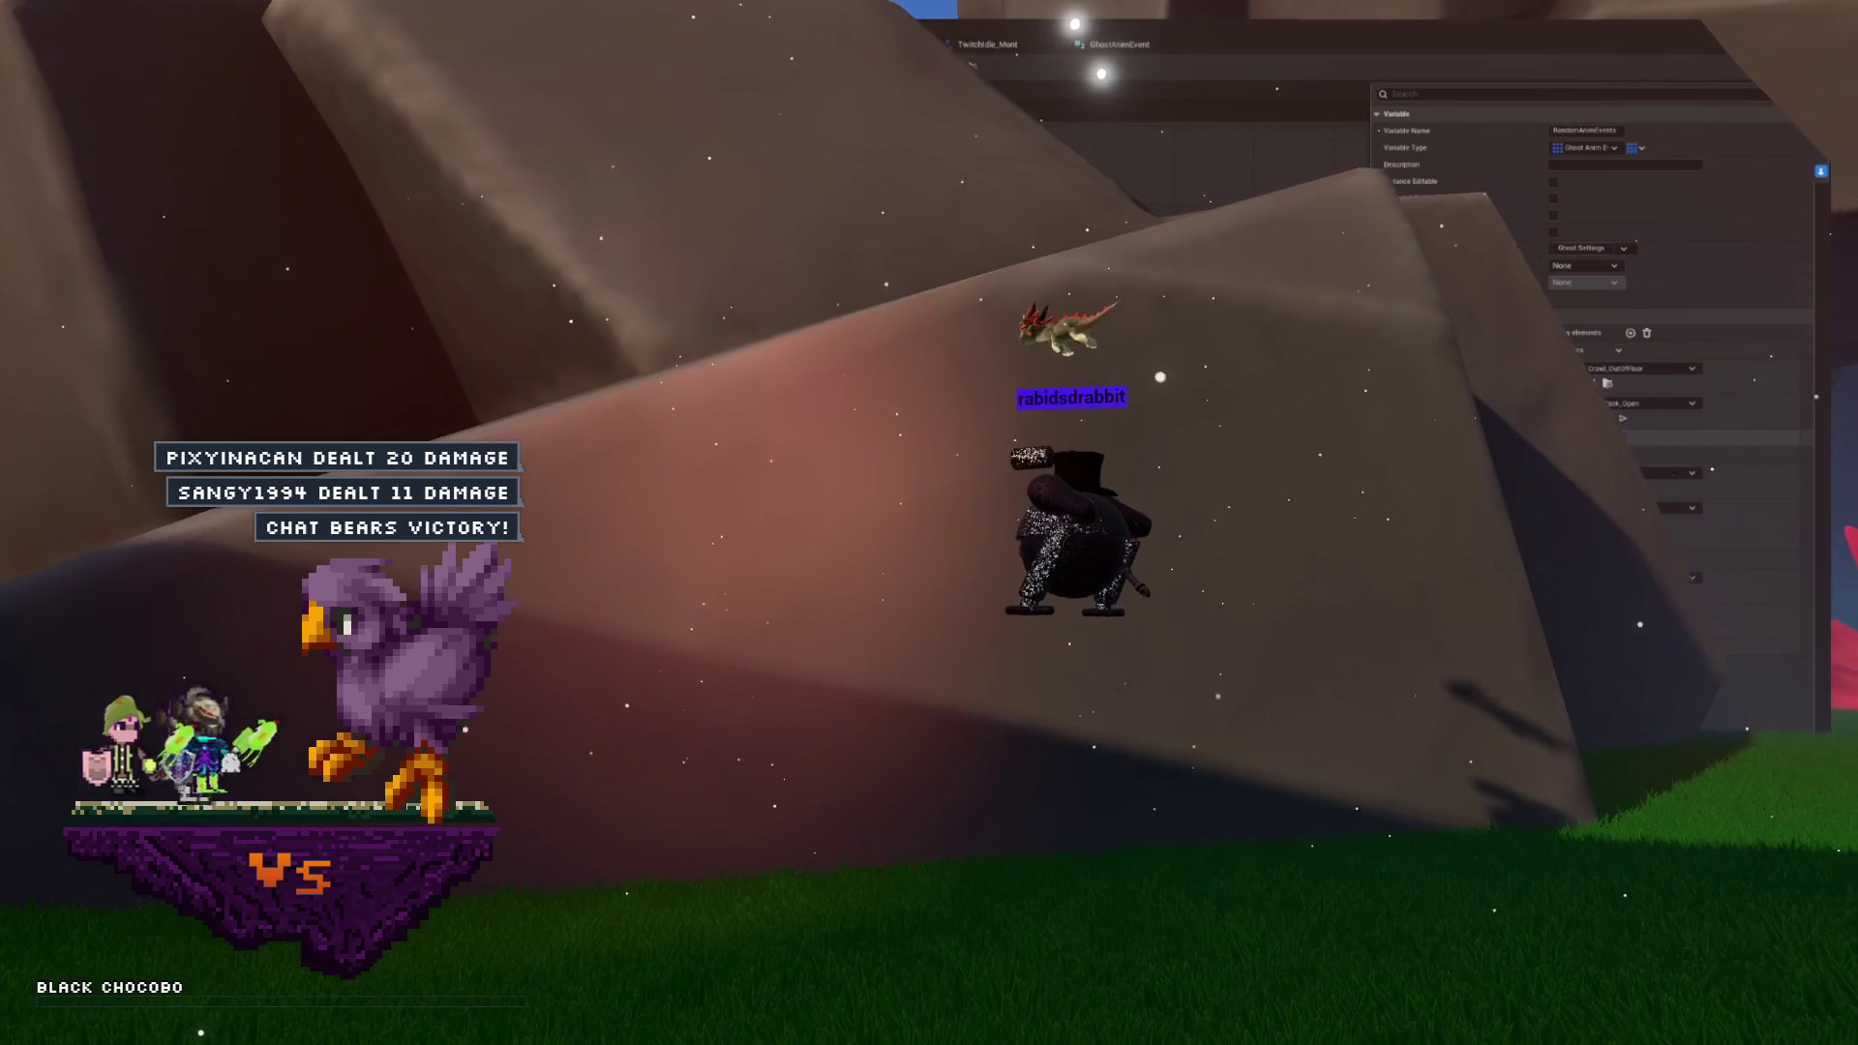
- Set the first and second random anim events' speeds to 100 and 200
{"action": "type", "text": "100"}
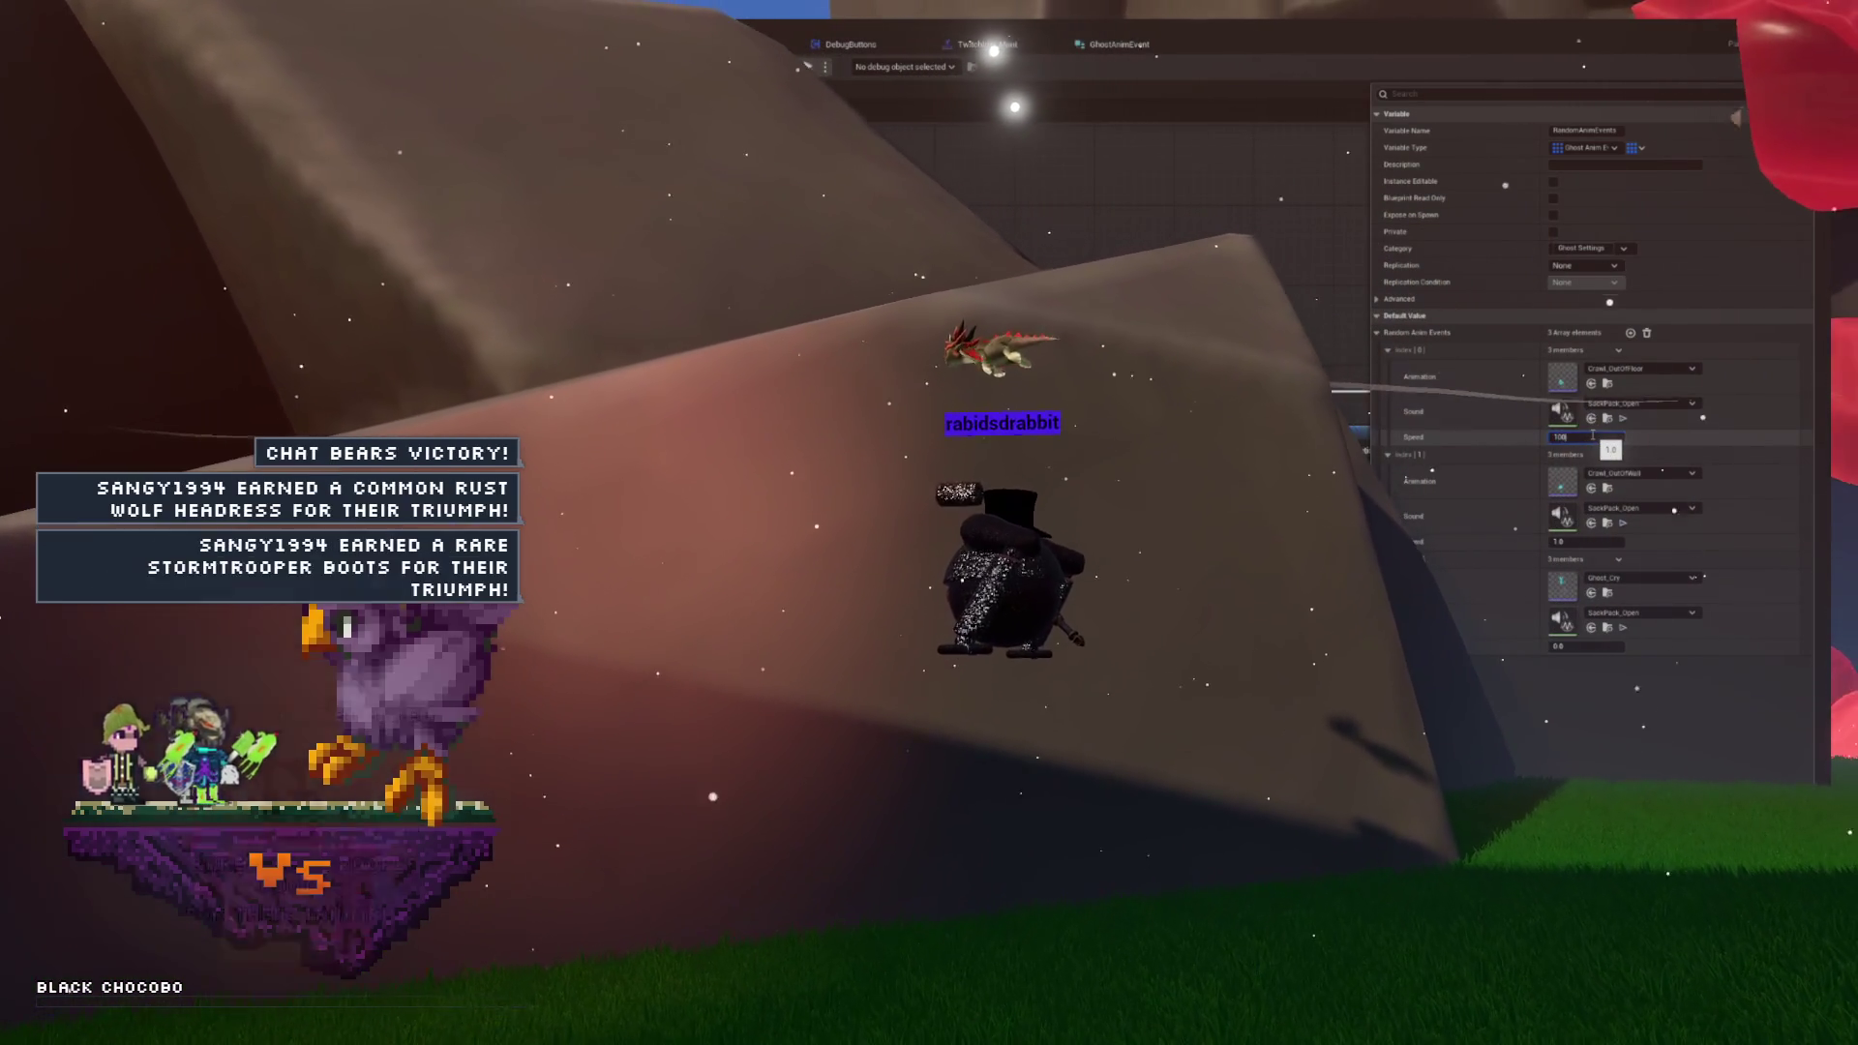
{"action": "key", "text": "Return"}
{"action": "left_click", "coordinate": [1590, 544]}
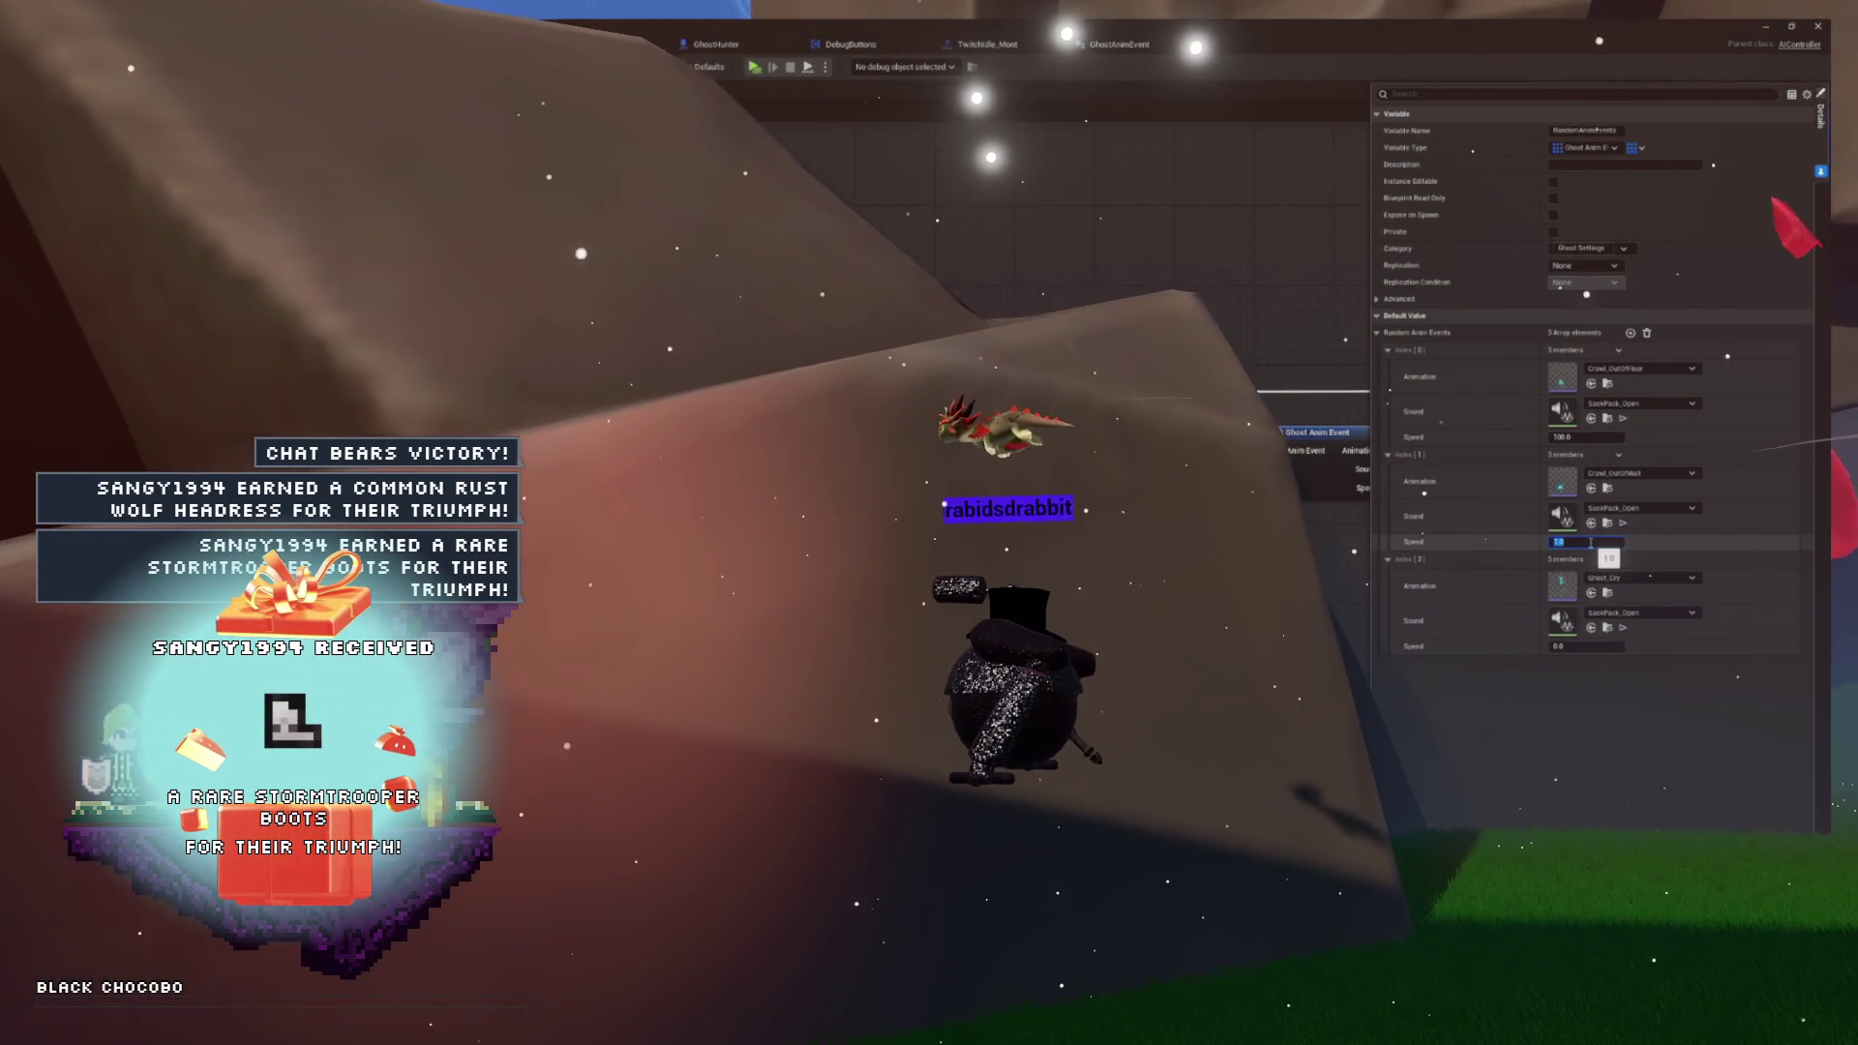
{"action": "type", "text": "200"}
{"action": "key", "text": "Return"}
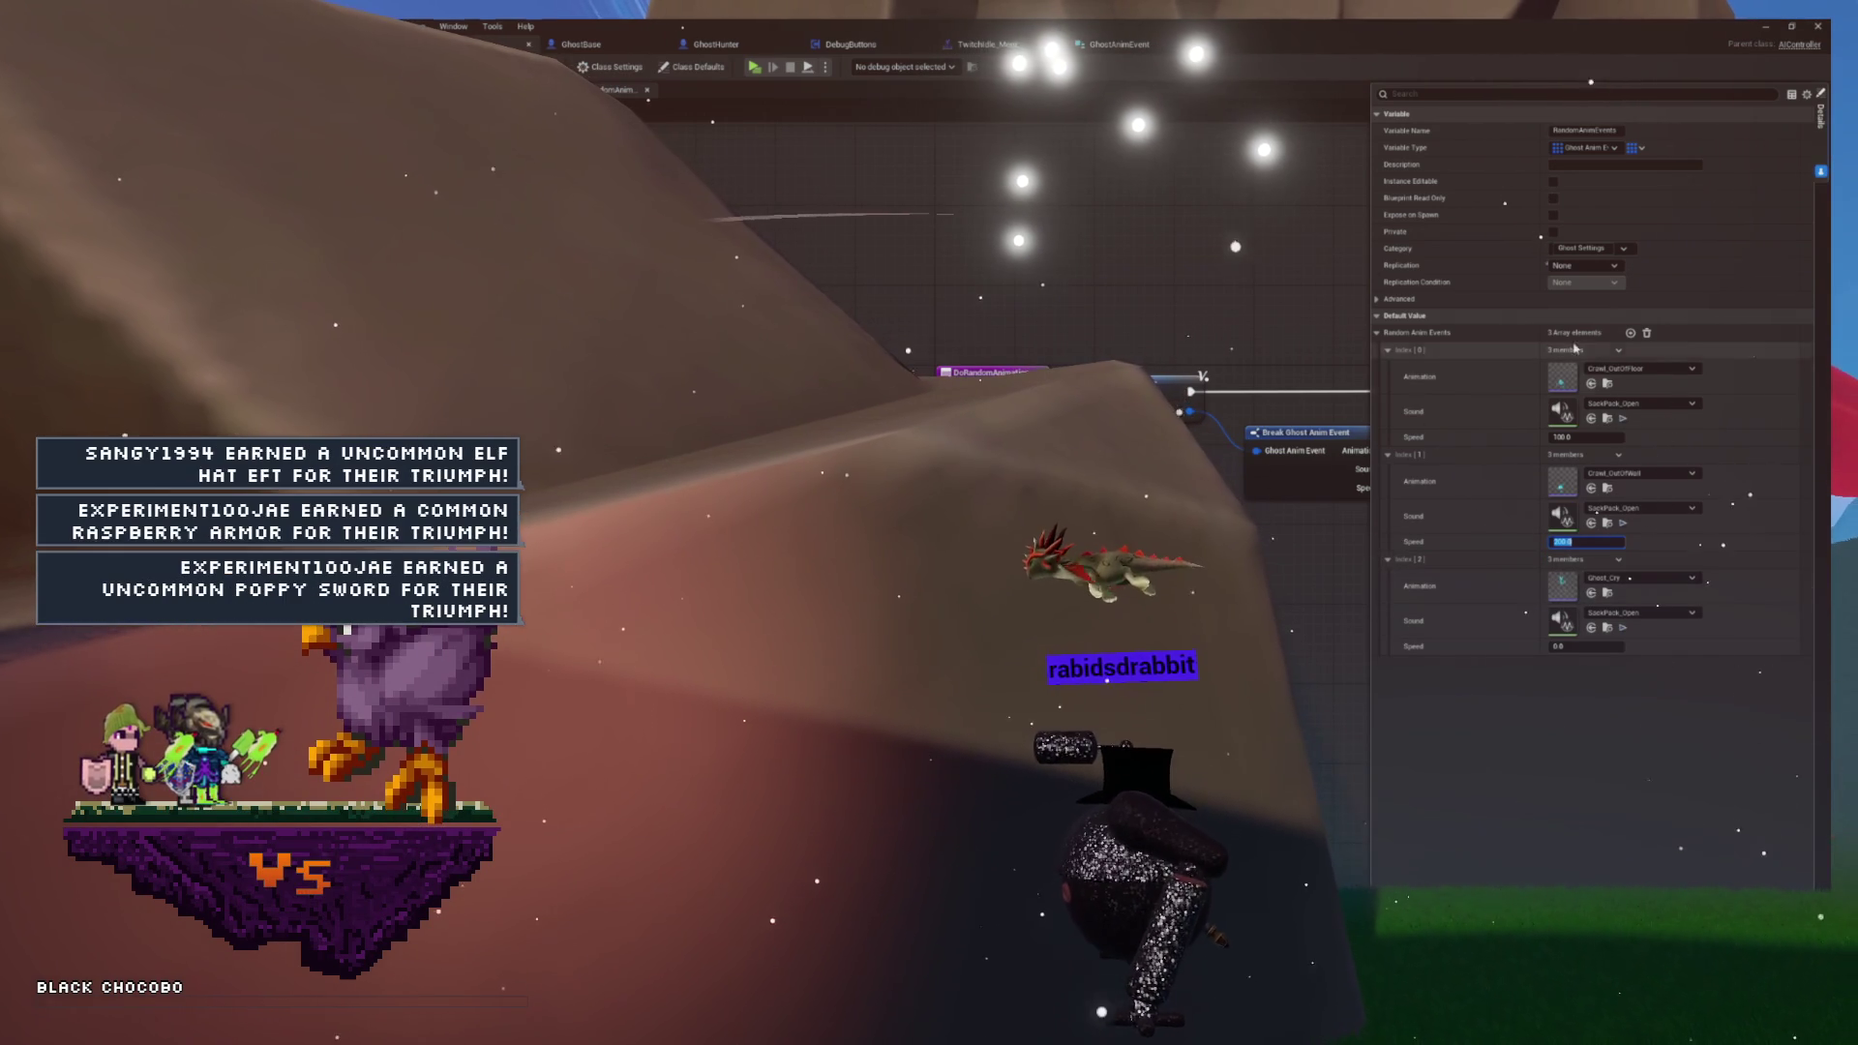
{"action": "key", "text": "Return"}
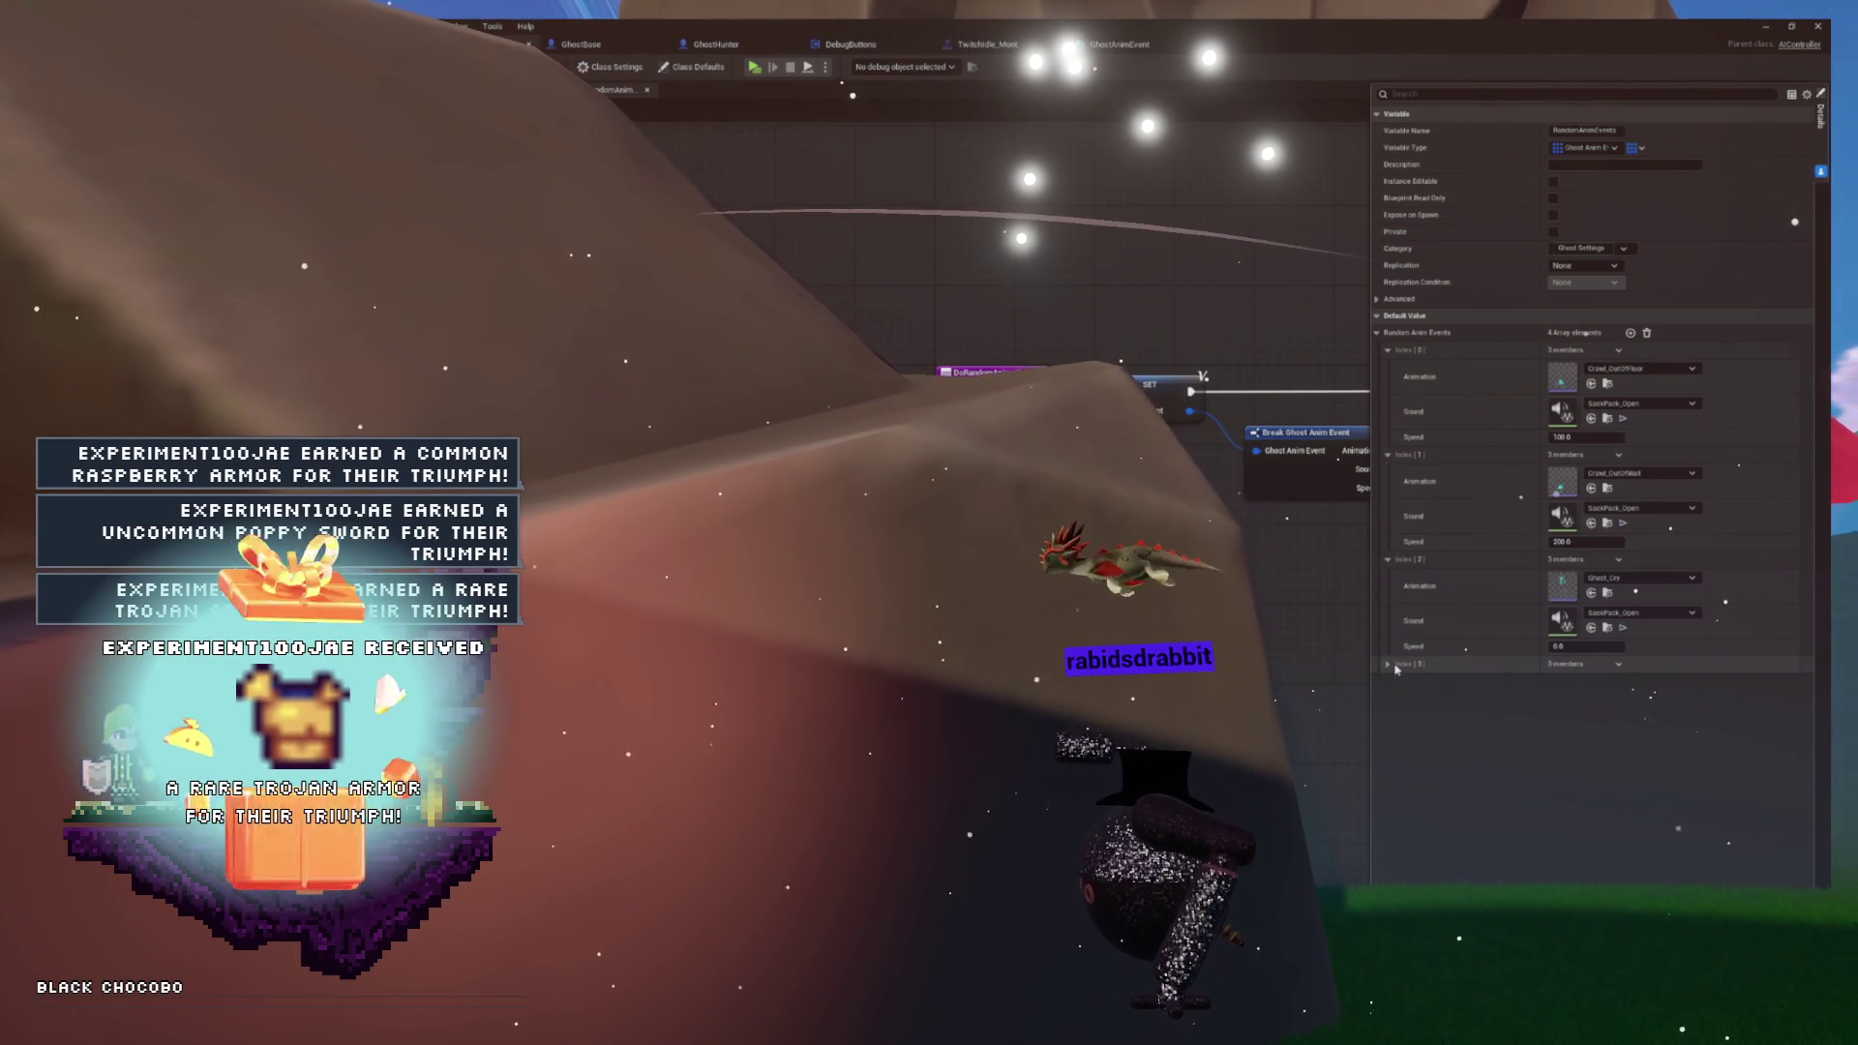
- Give the fourth event the Twitchidle_Mont animation and a sound, then compile and save
{"action": "left_click", "coordinate": [1387, 663]}
{"action": "left_click", "coordinate": [1602, 681]}
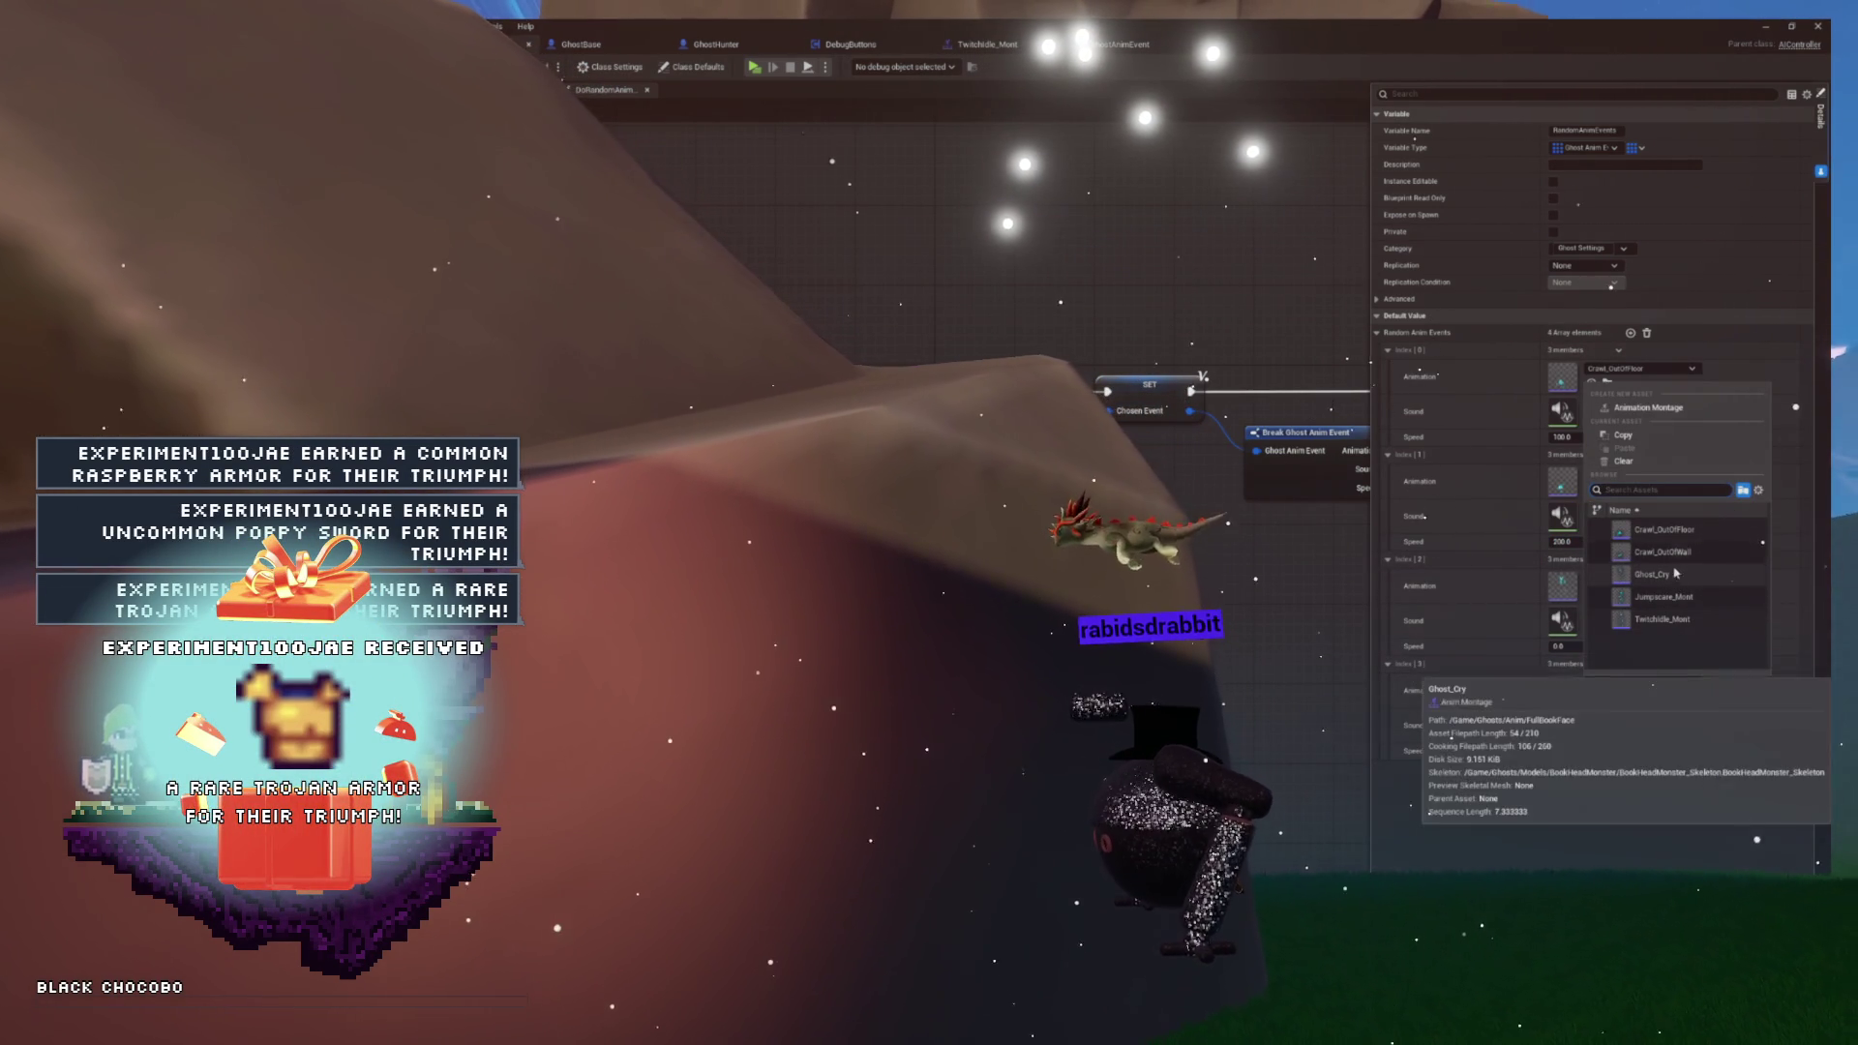
{"action": "left_click", "coordinate": [1689, 631]}
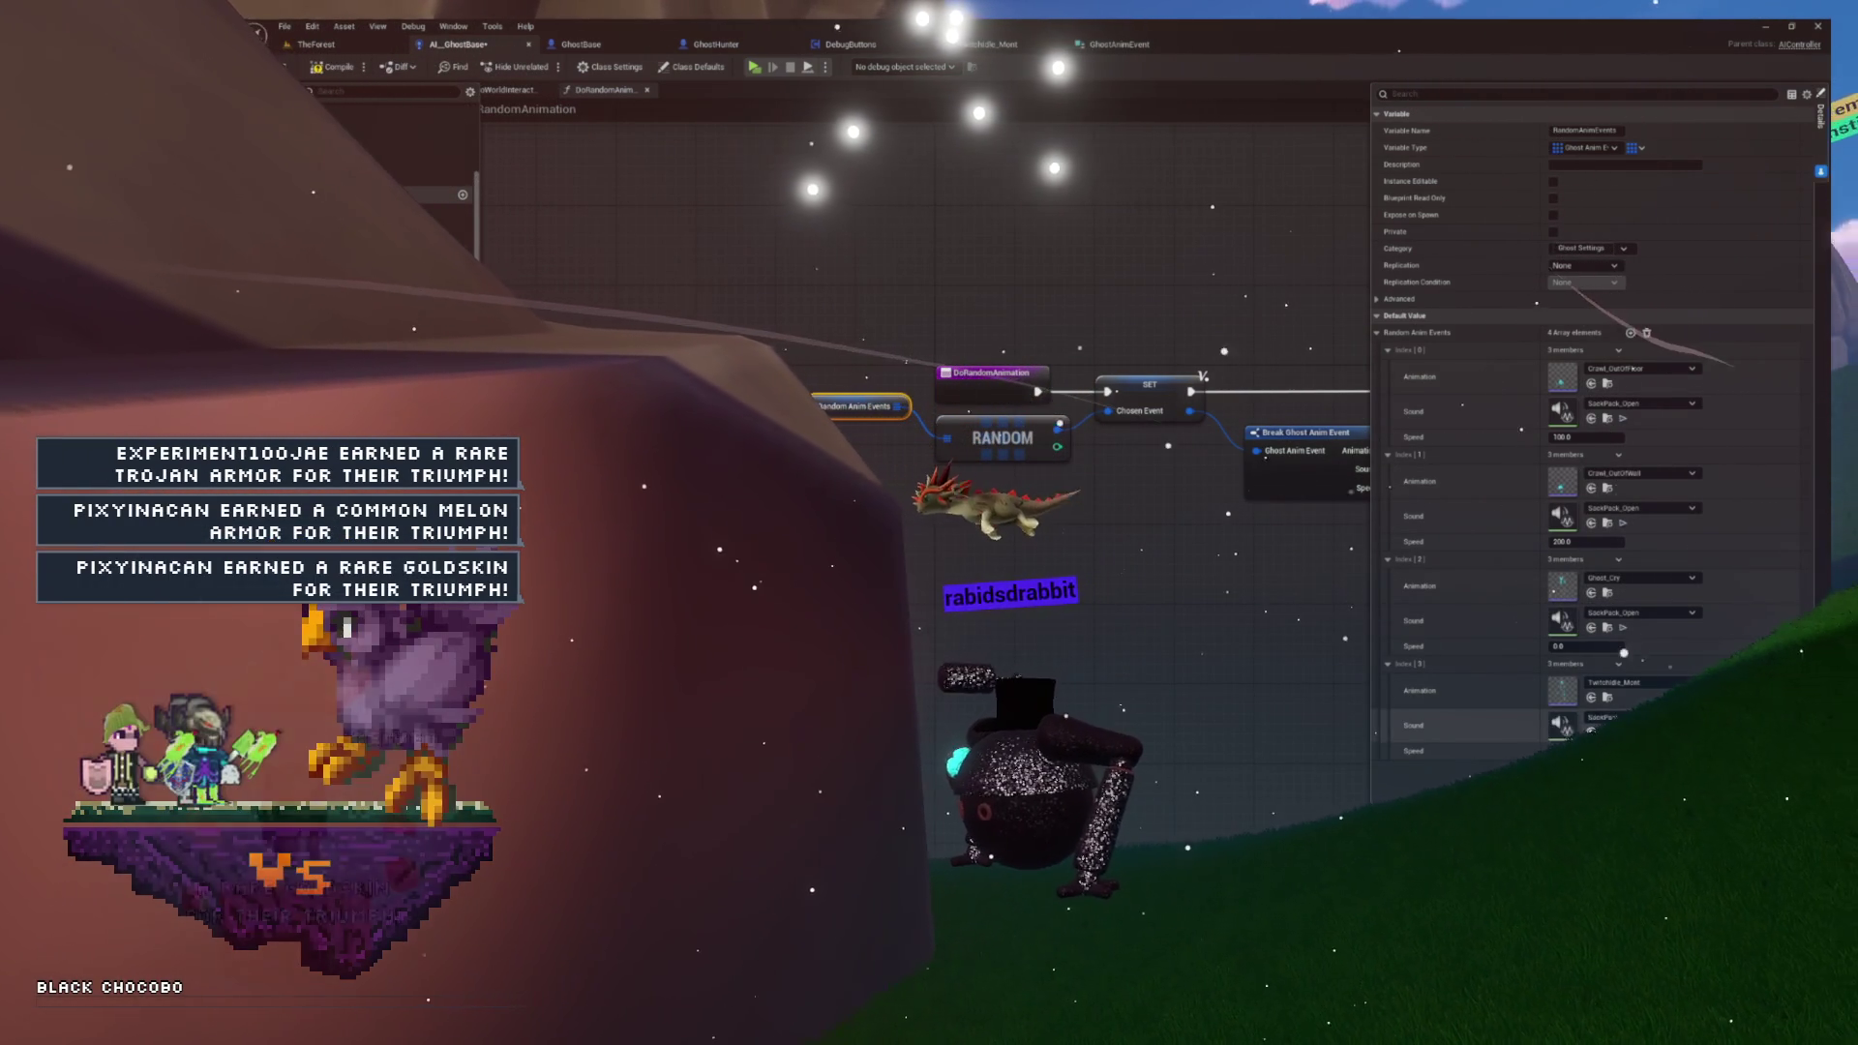
{"action": "left_click", "coordinate": [1605, 732]}
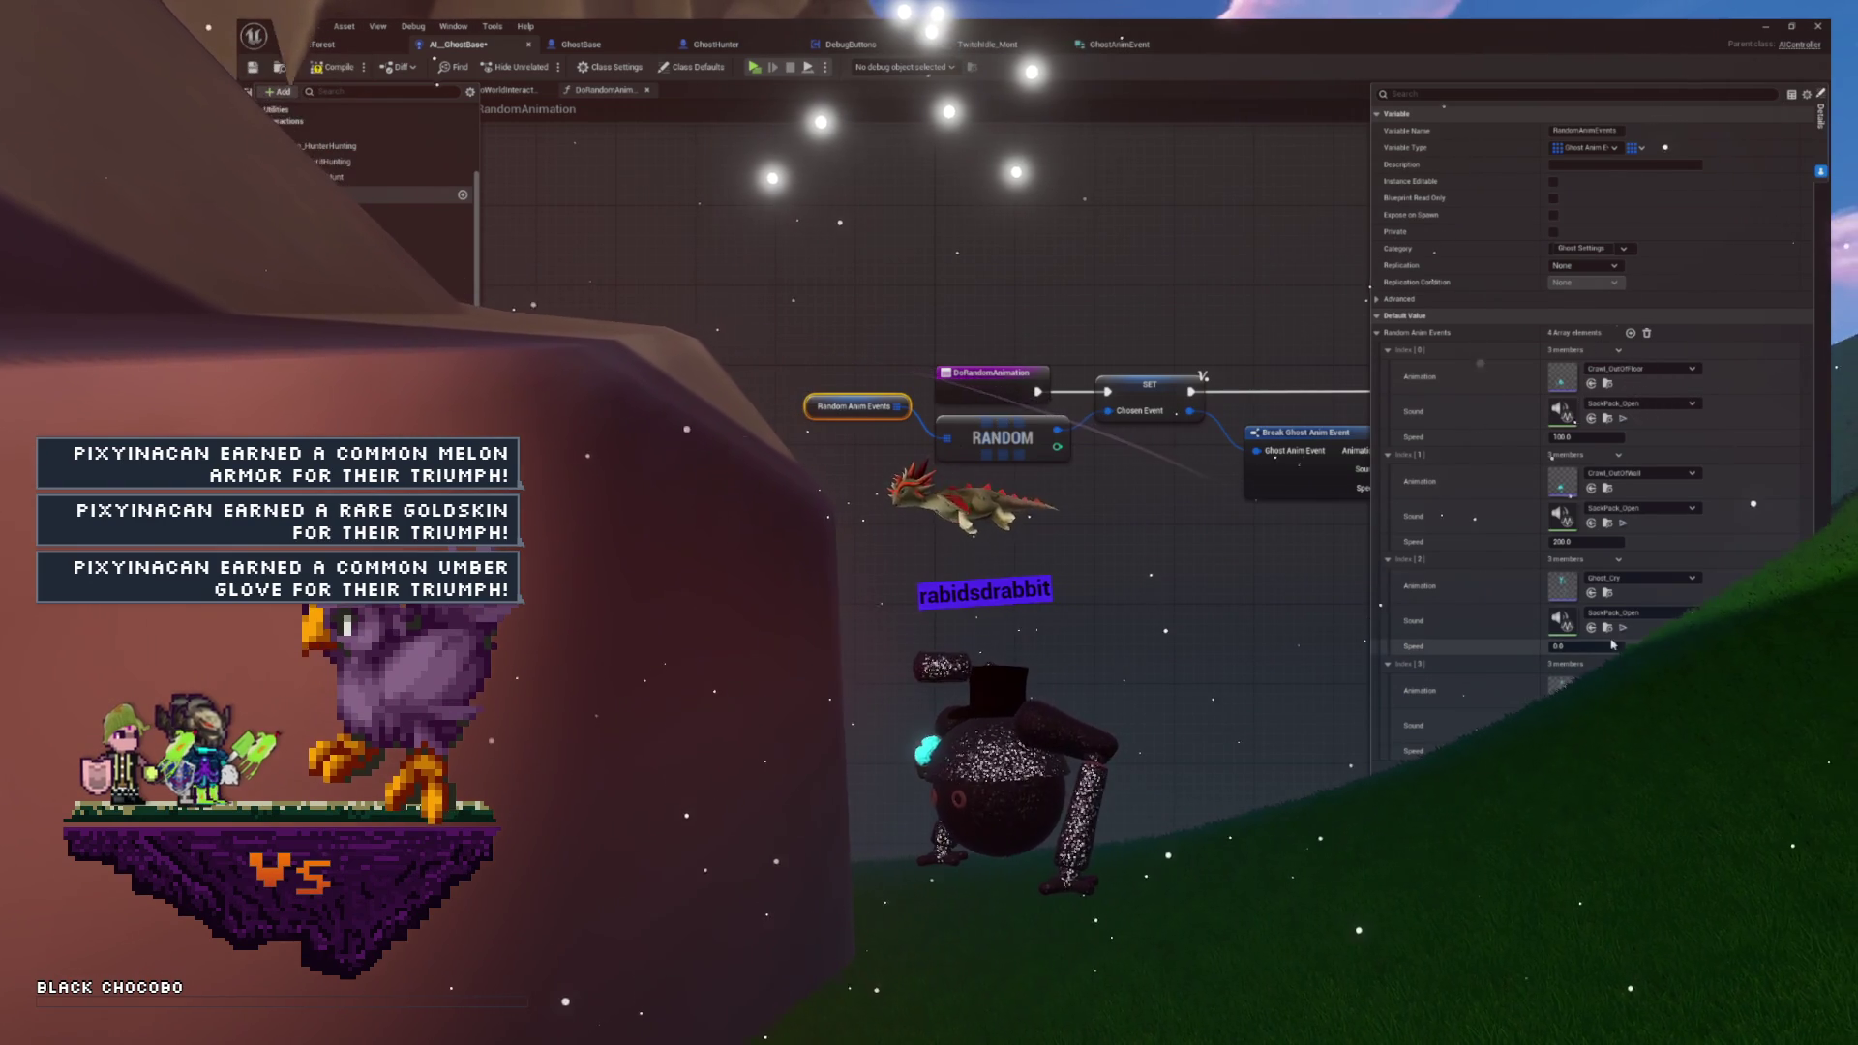
{"action": "left_click", "coordinate": [345, 71]}
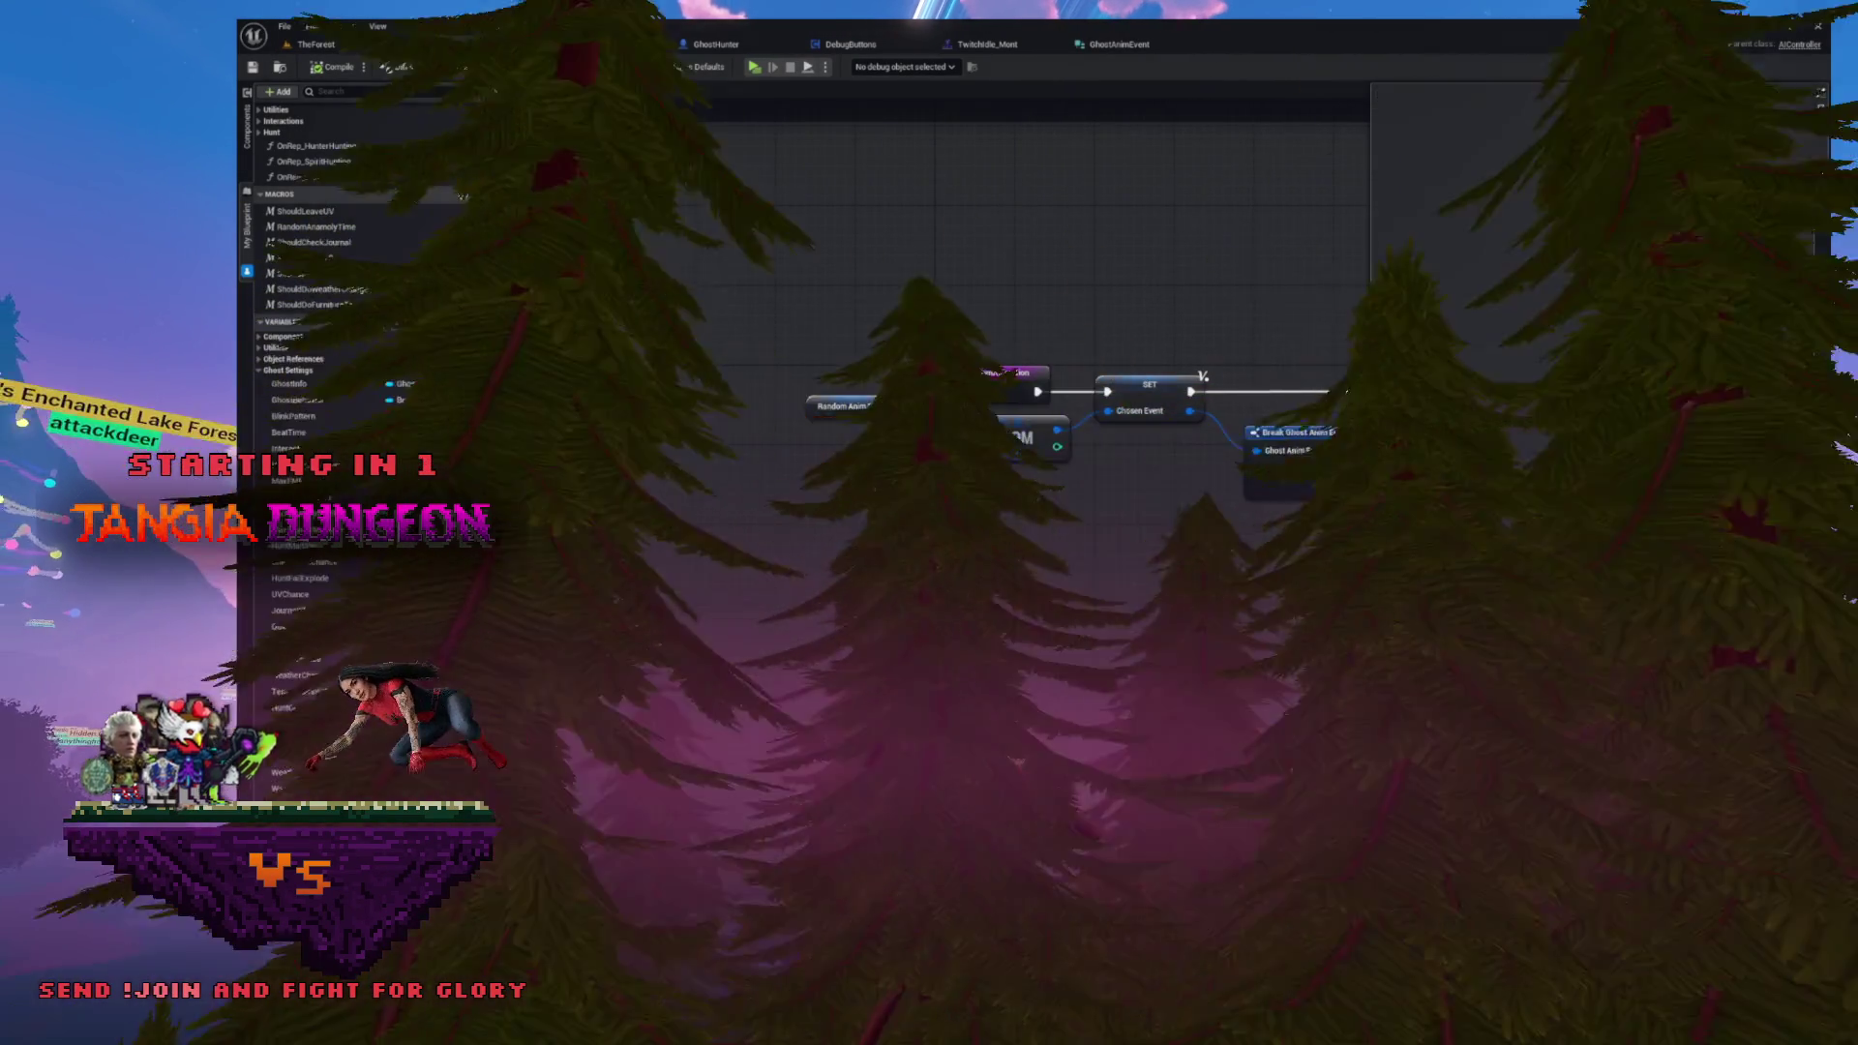
- Play-test the TheForest level in a preview window, then stop it with Esc
{"action": "left_click_drag", "start_coordinate": [1203, 376], "coordinate": [1012, 350]}
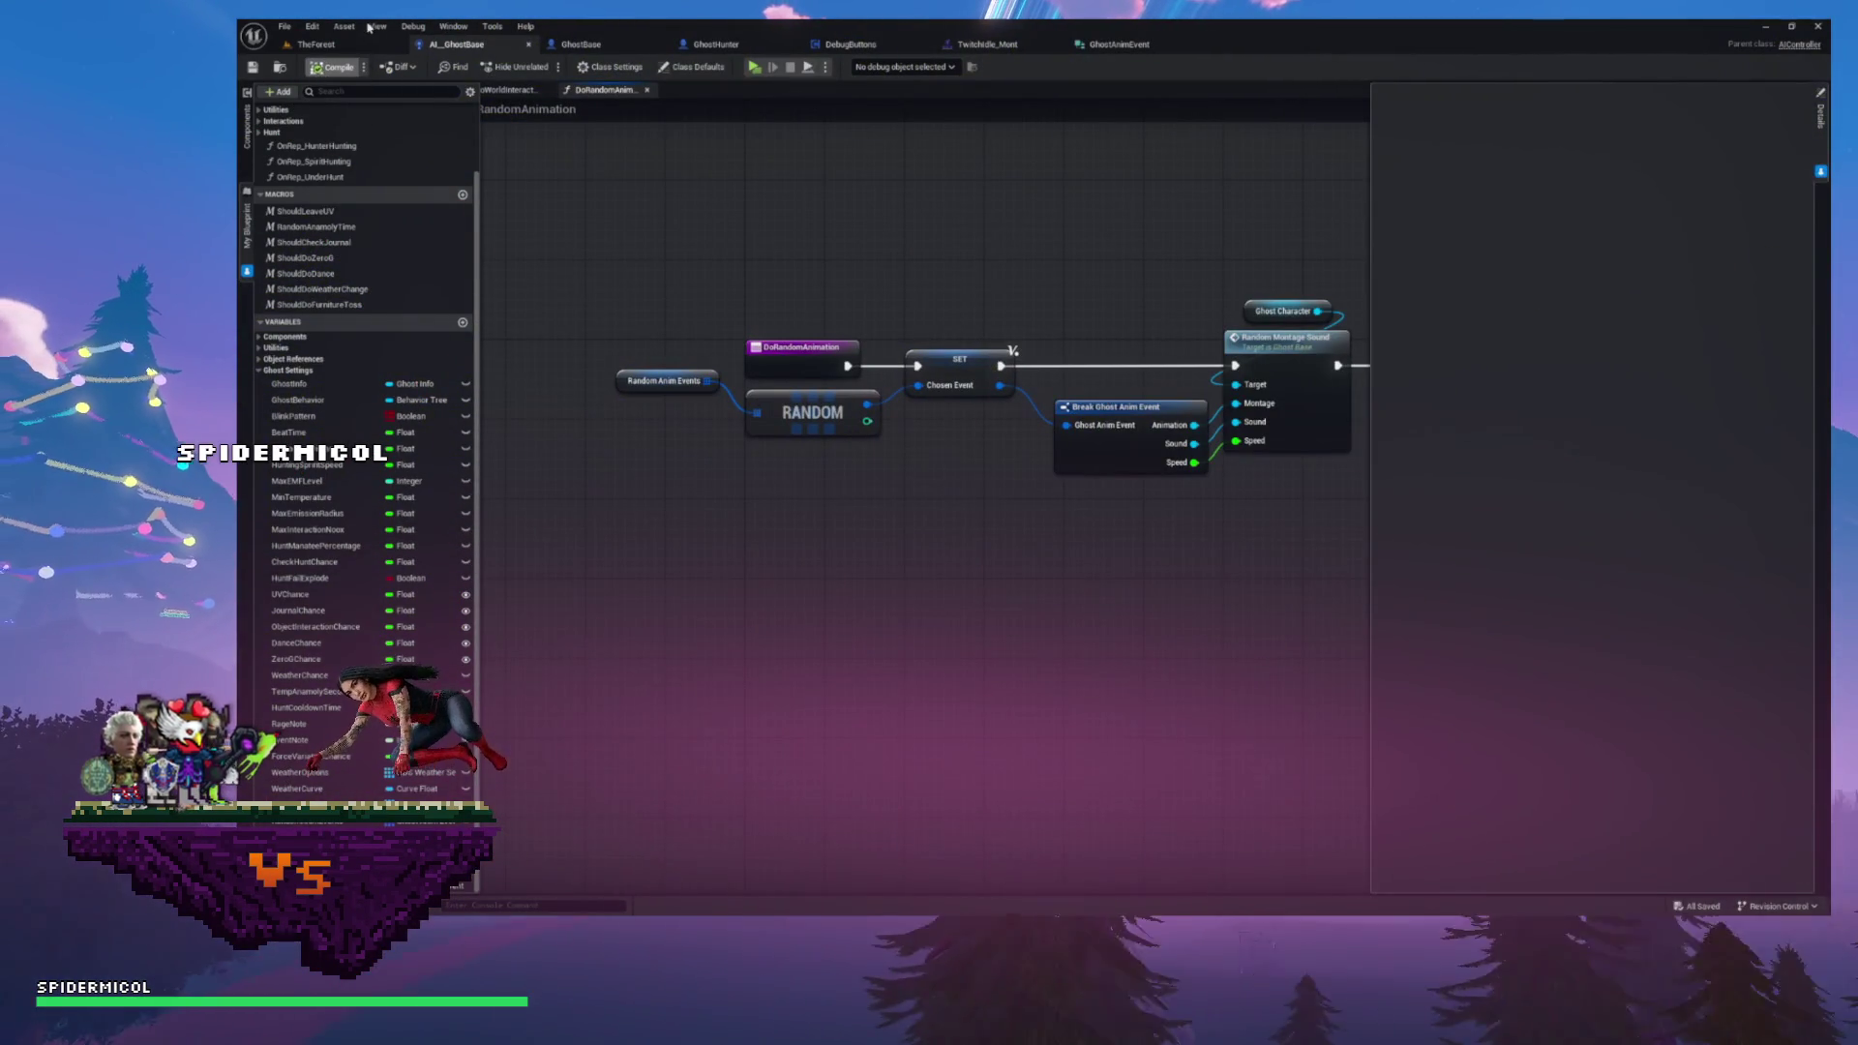
{"action": "left_click", "coordinate": [316, 45]}
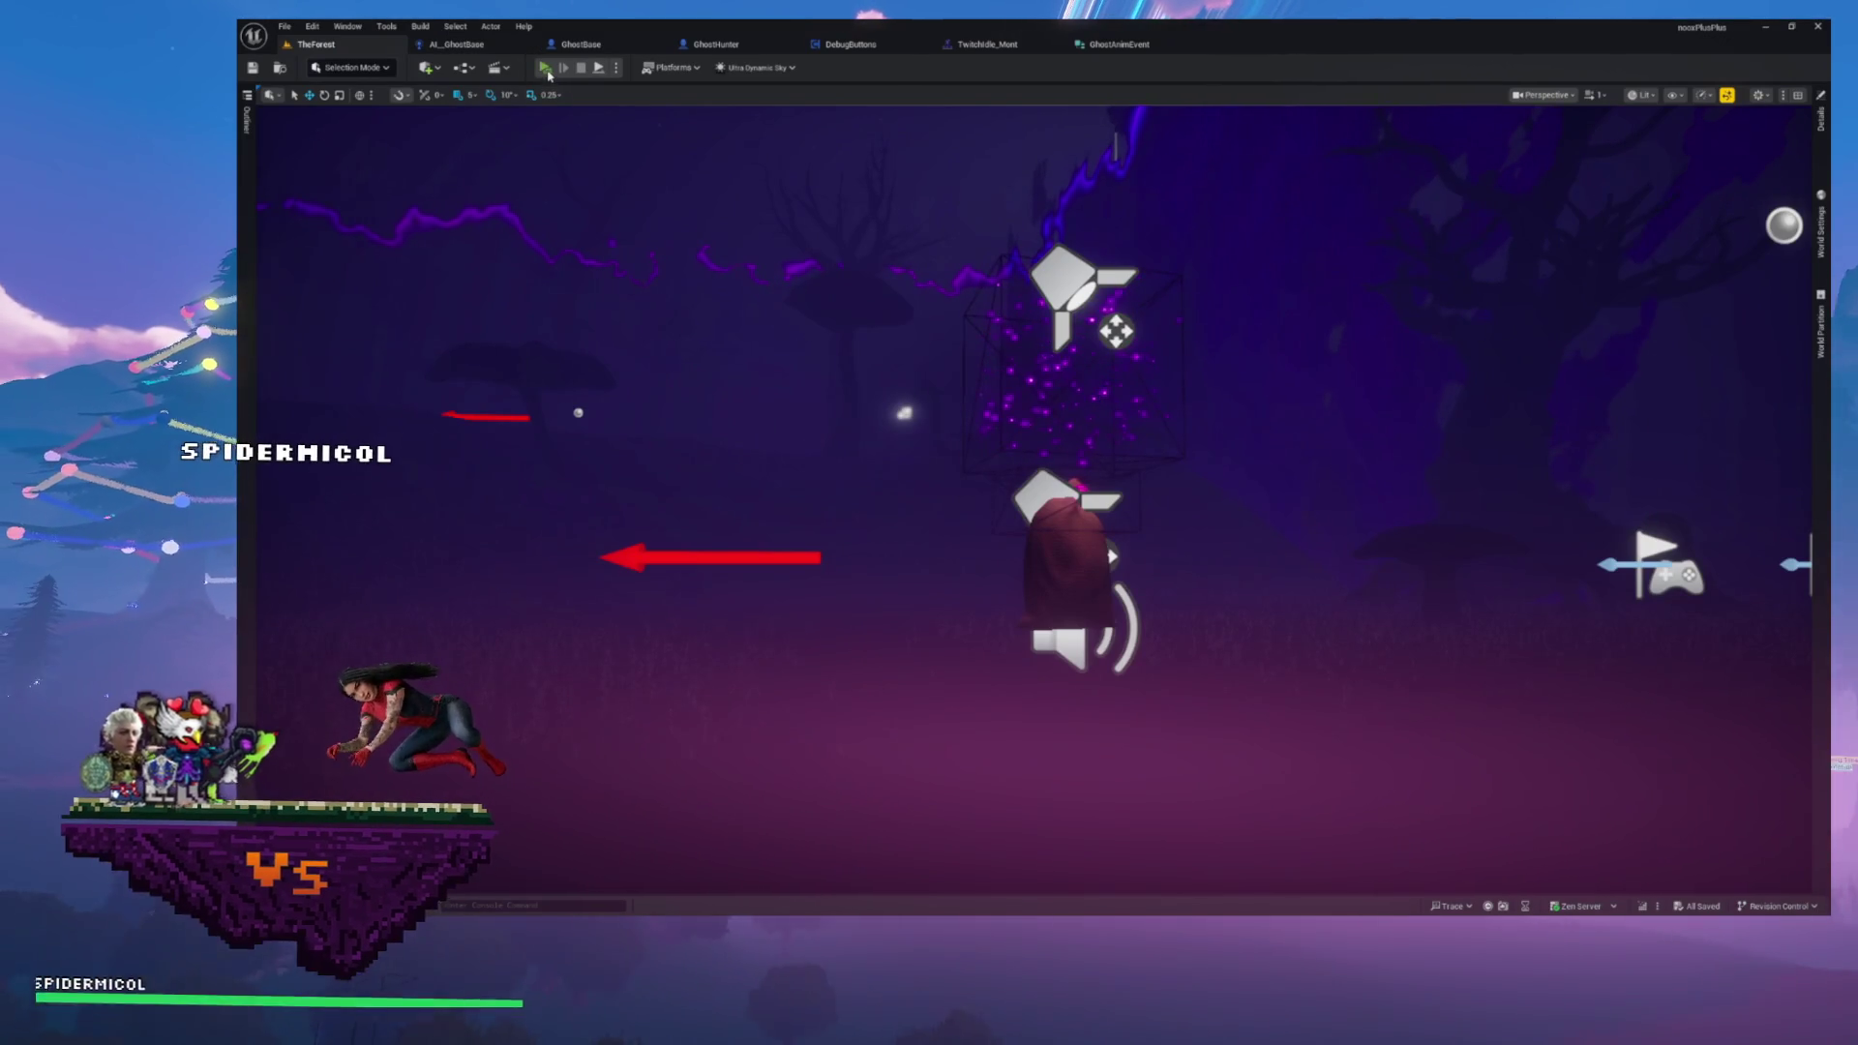
{"action": "left_click", "coordinate": [547, 70]}
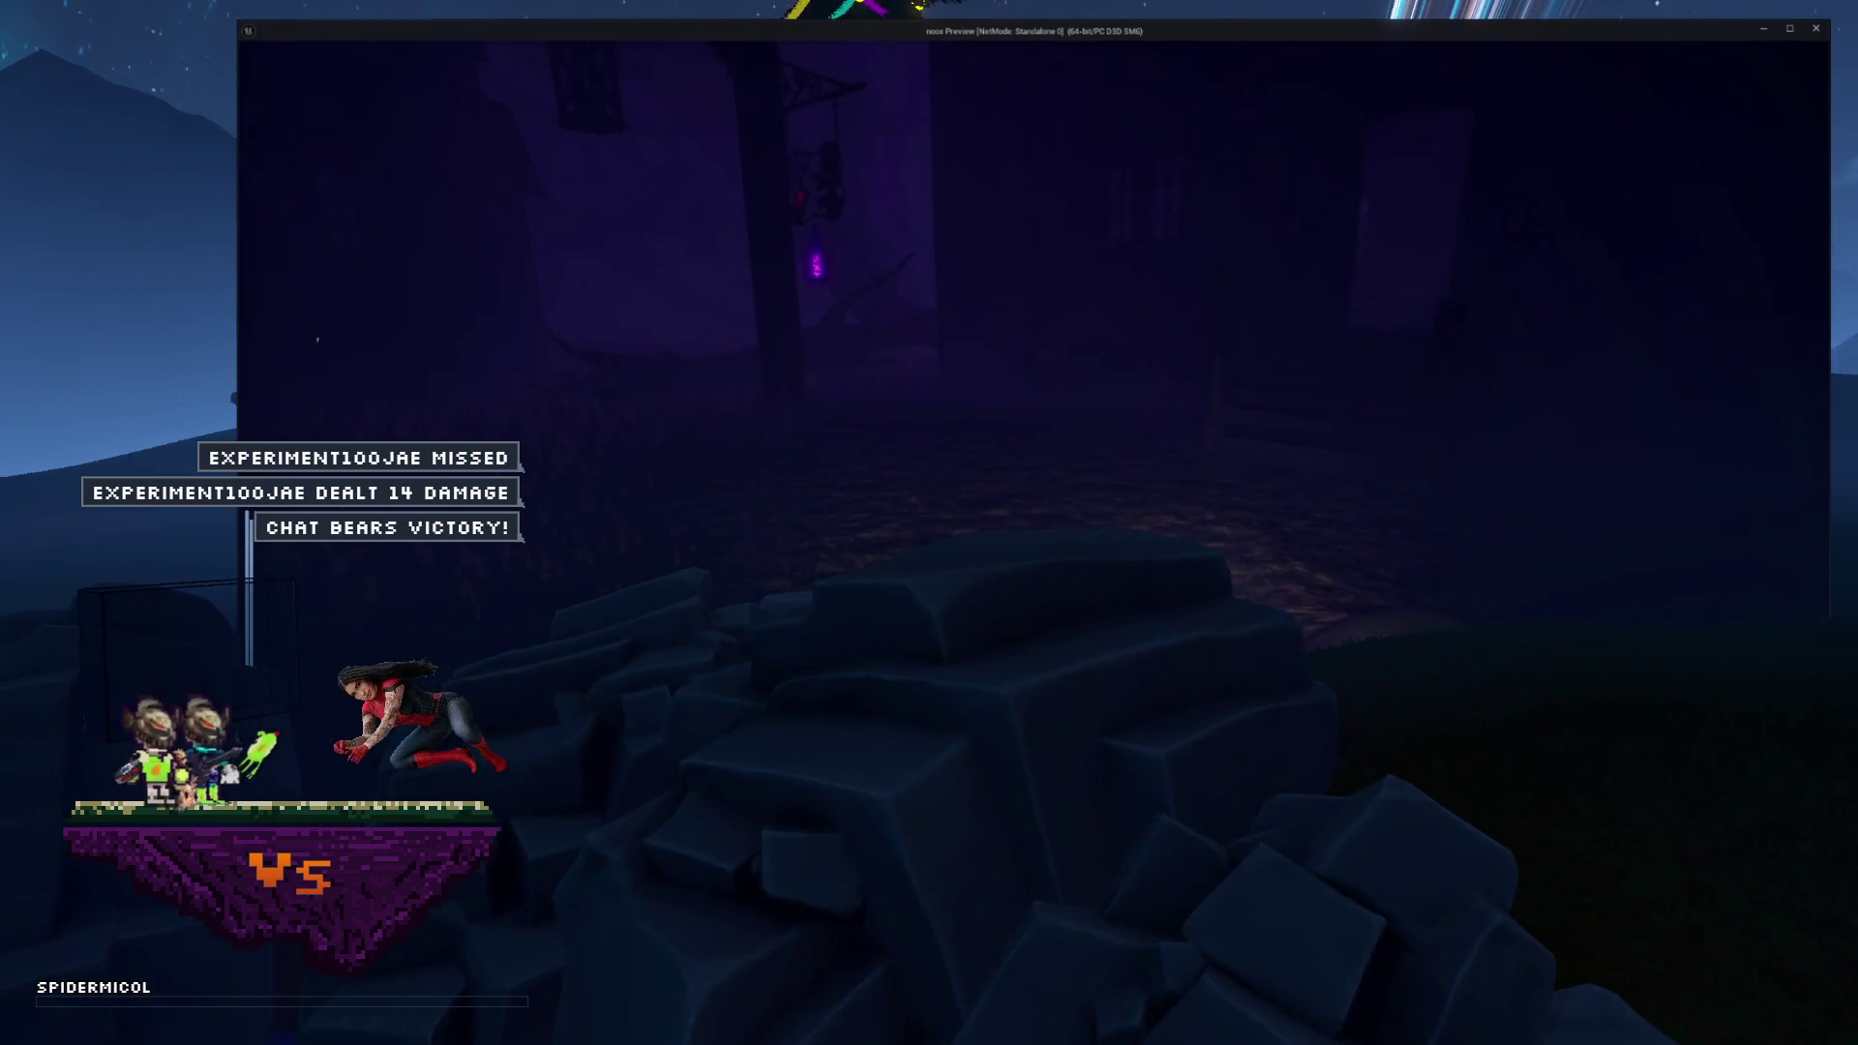
{"action": "key", "text": "Escape"}
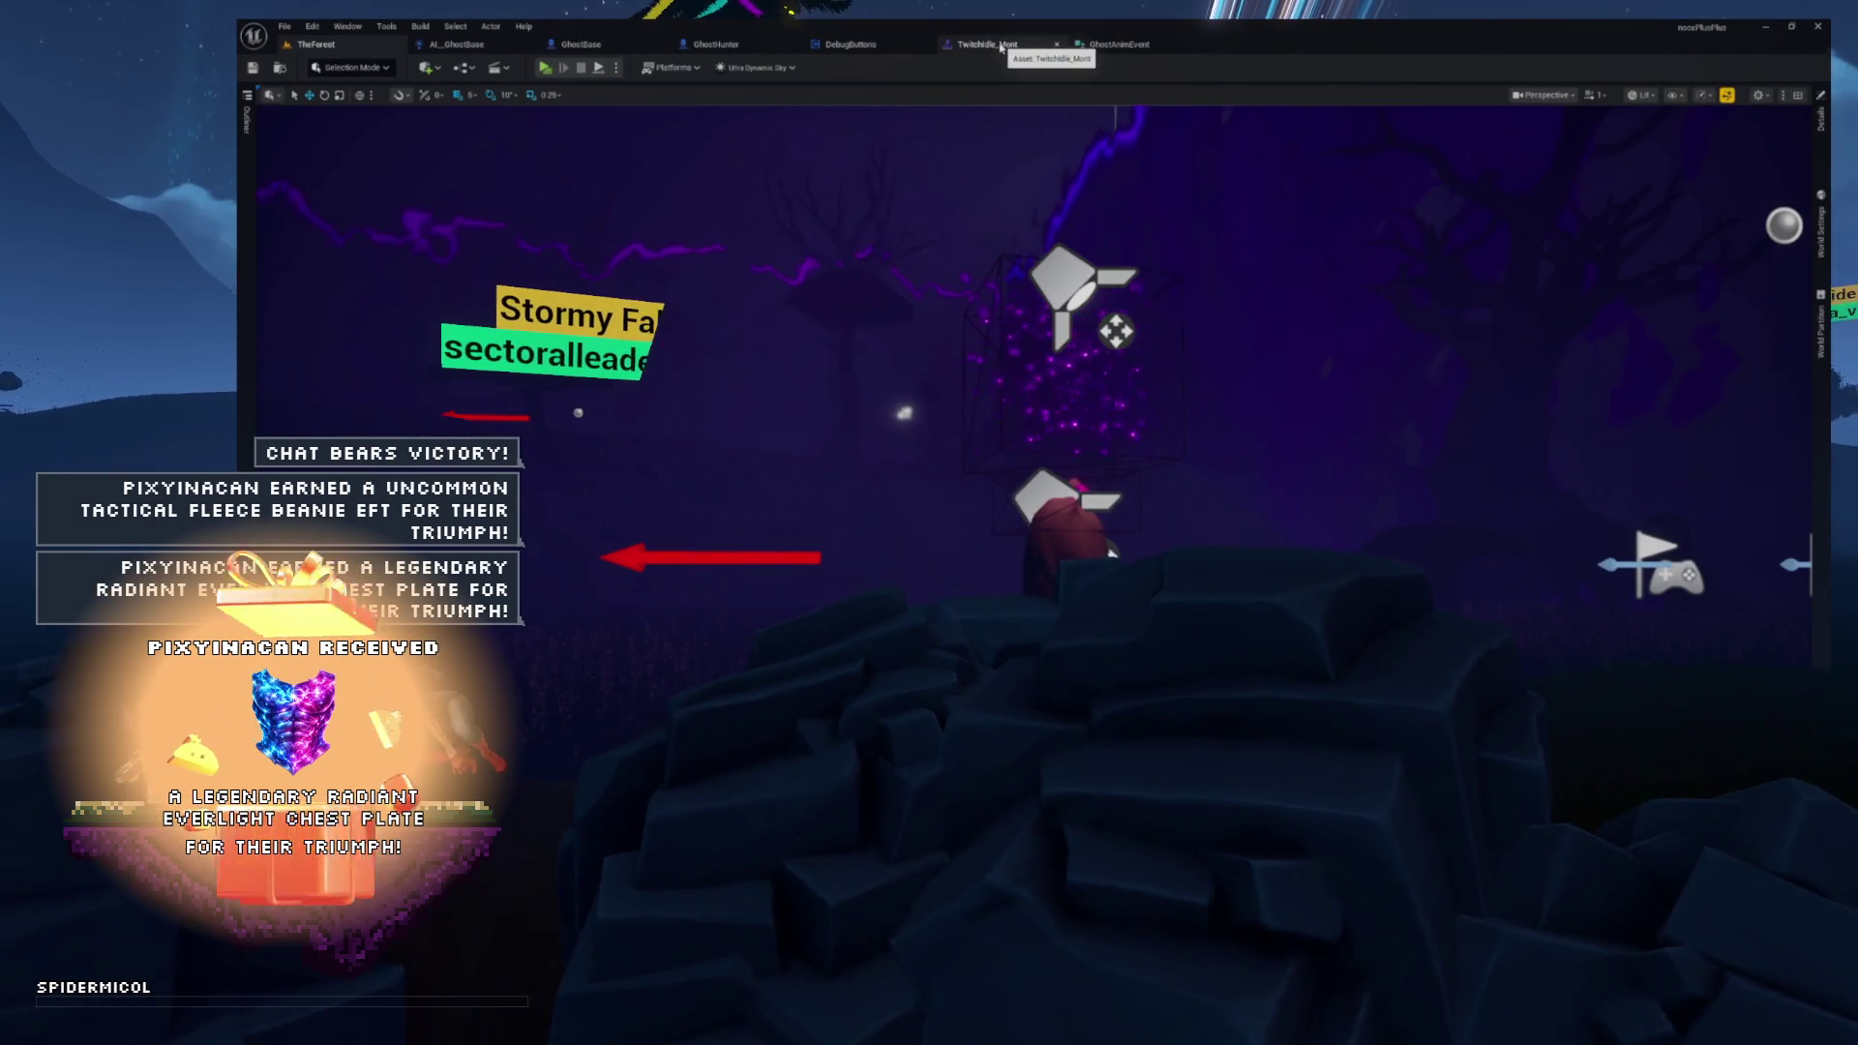
- Change the second Random Anim Events entry's speed from 200 to 50.0 and recompile AI_GhostBase
{"action": "left_click", "coordinate": [573, 45]}
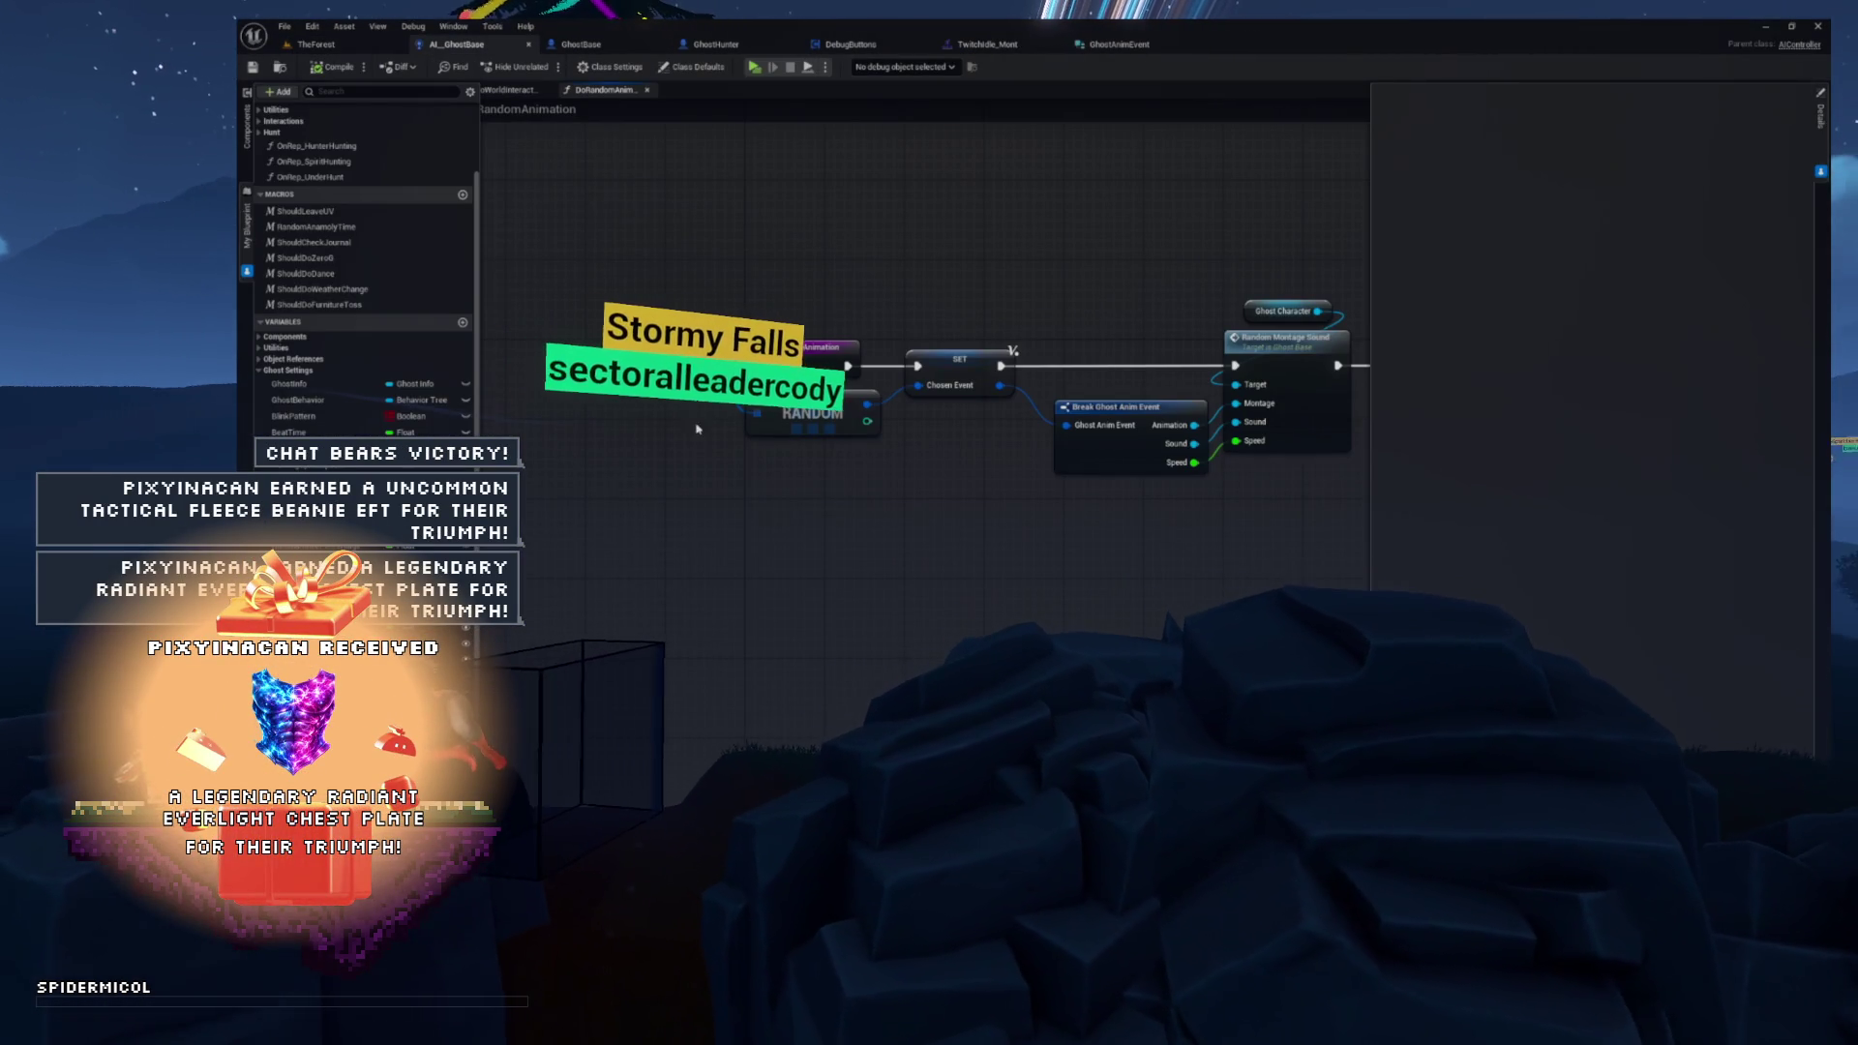
{"action": "left_click", "coordinate": [658, 381]}
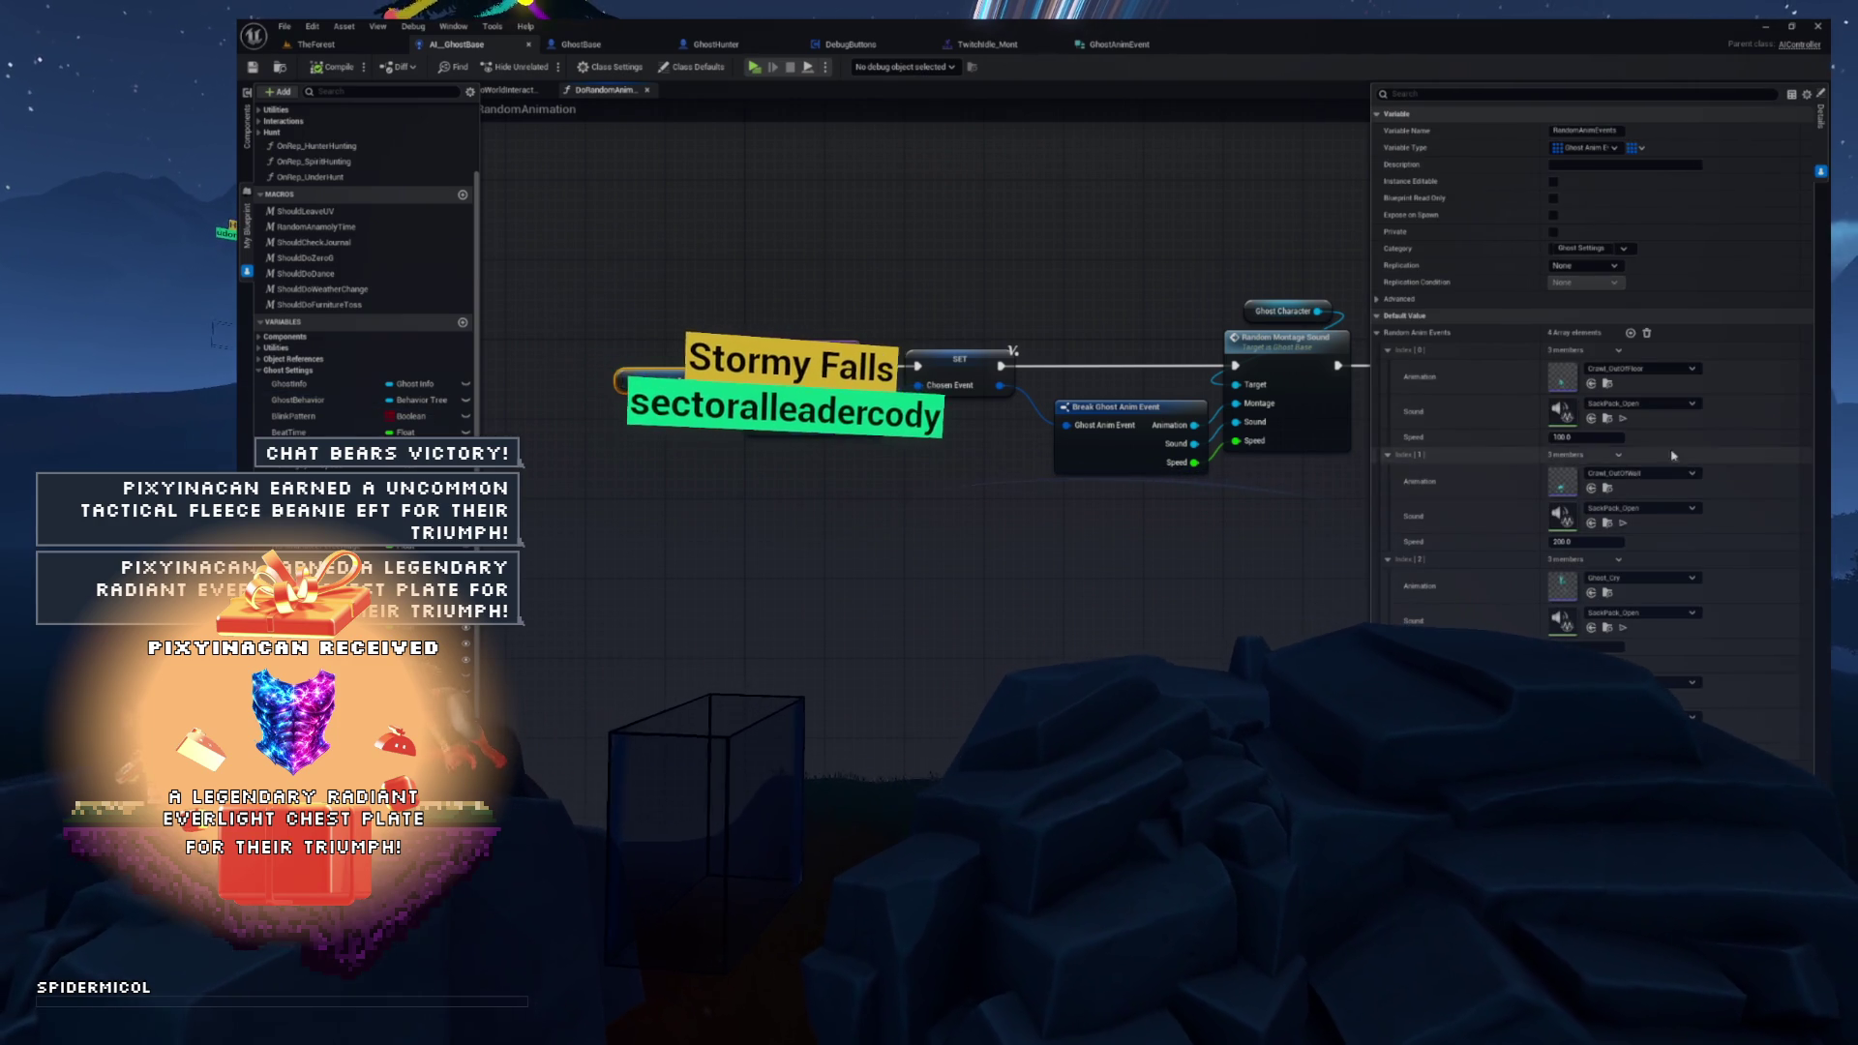
{"action": "left_click", "coordinate": [1606, 544]}
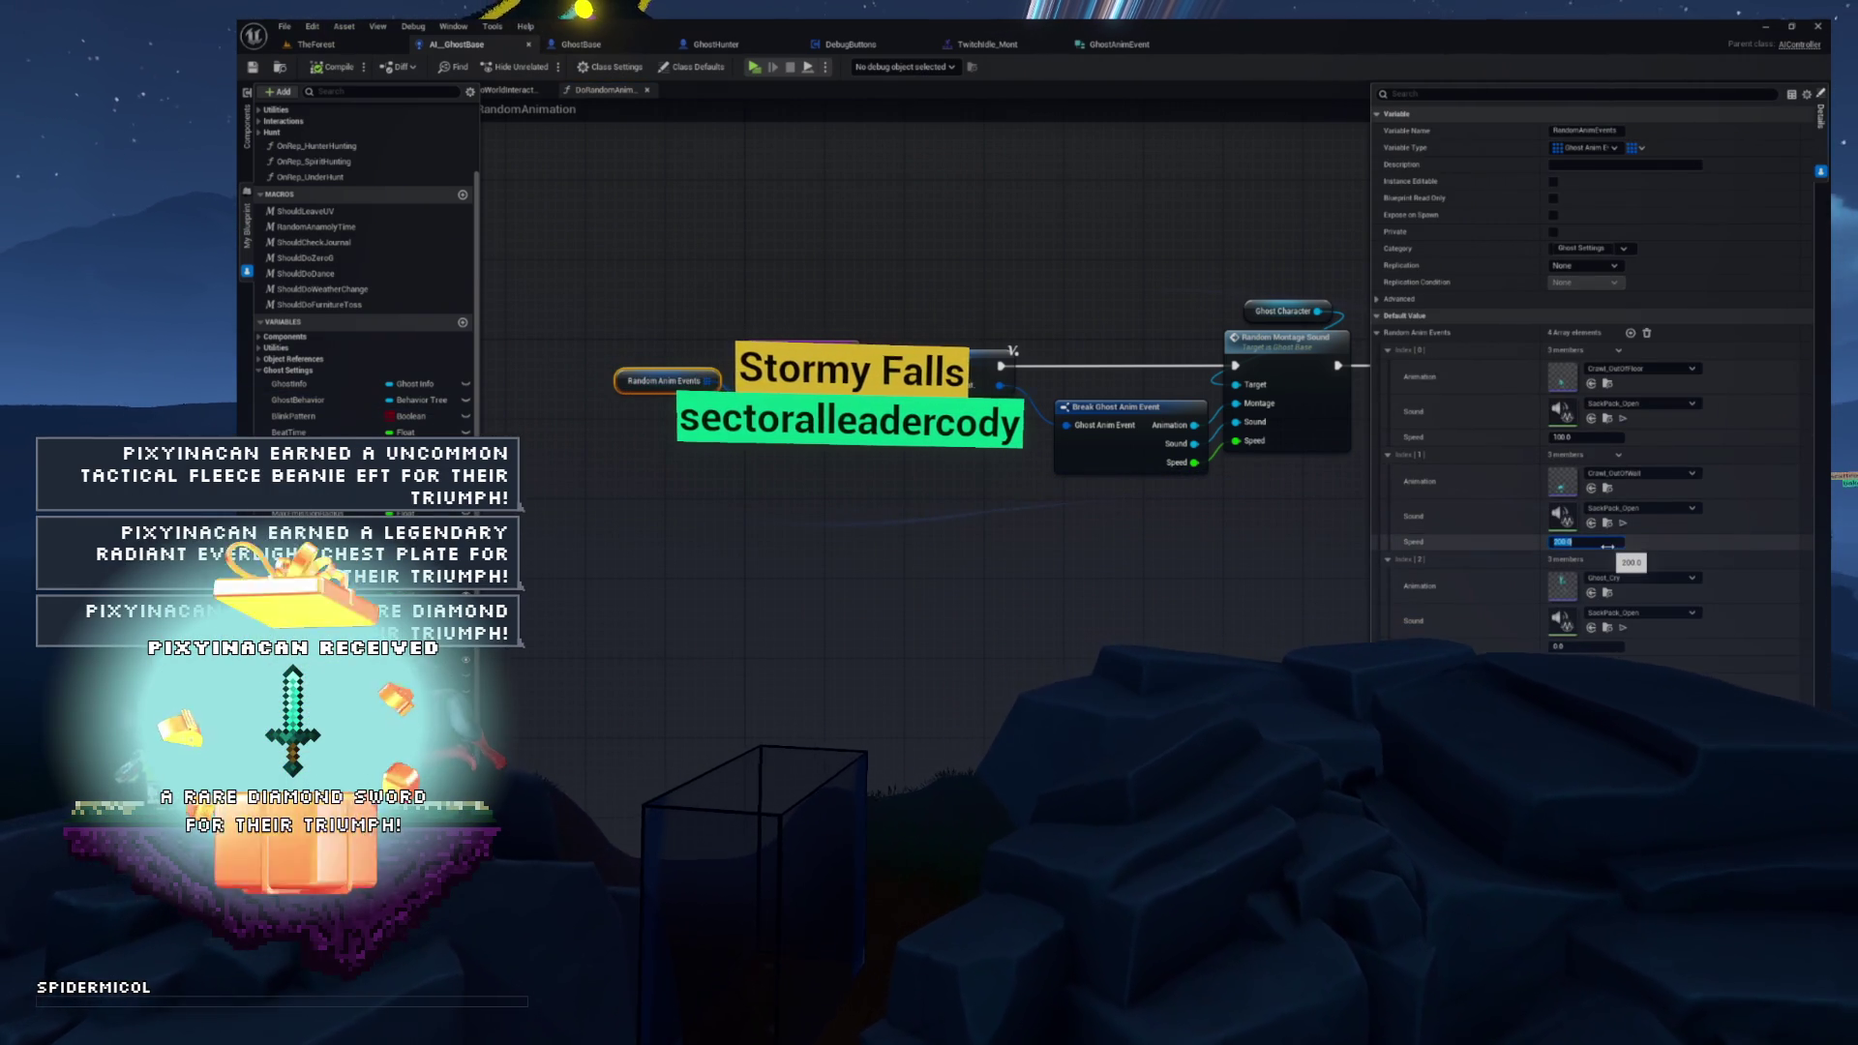
{"action": "type", "text": "50.0"}
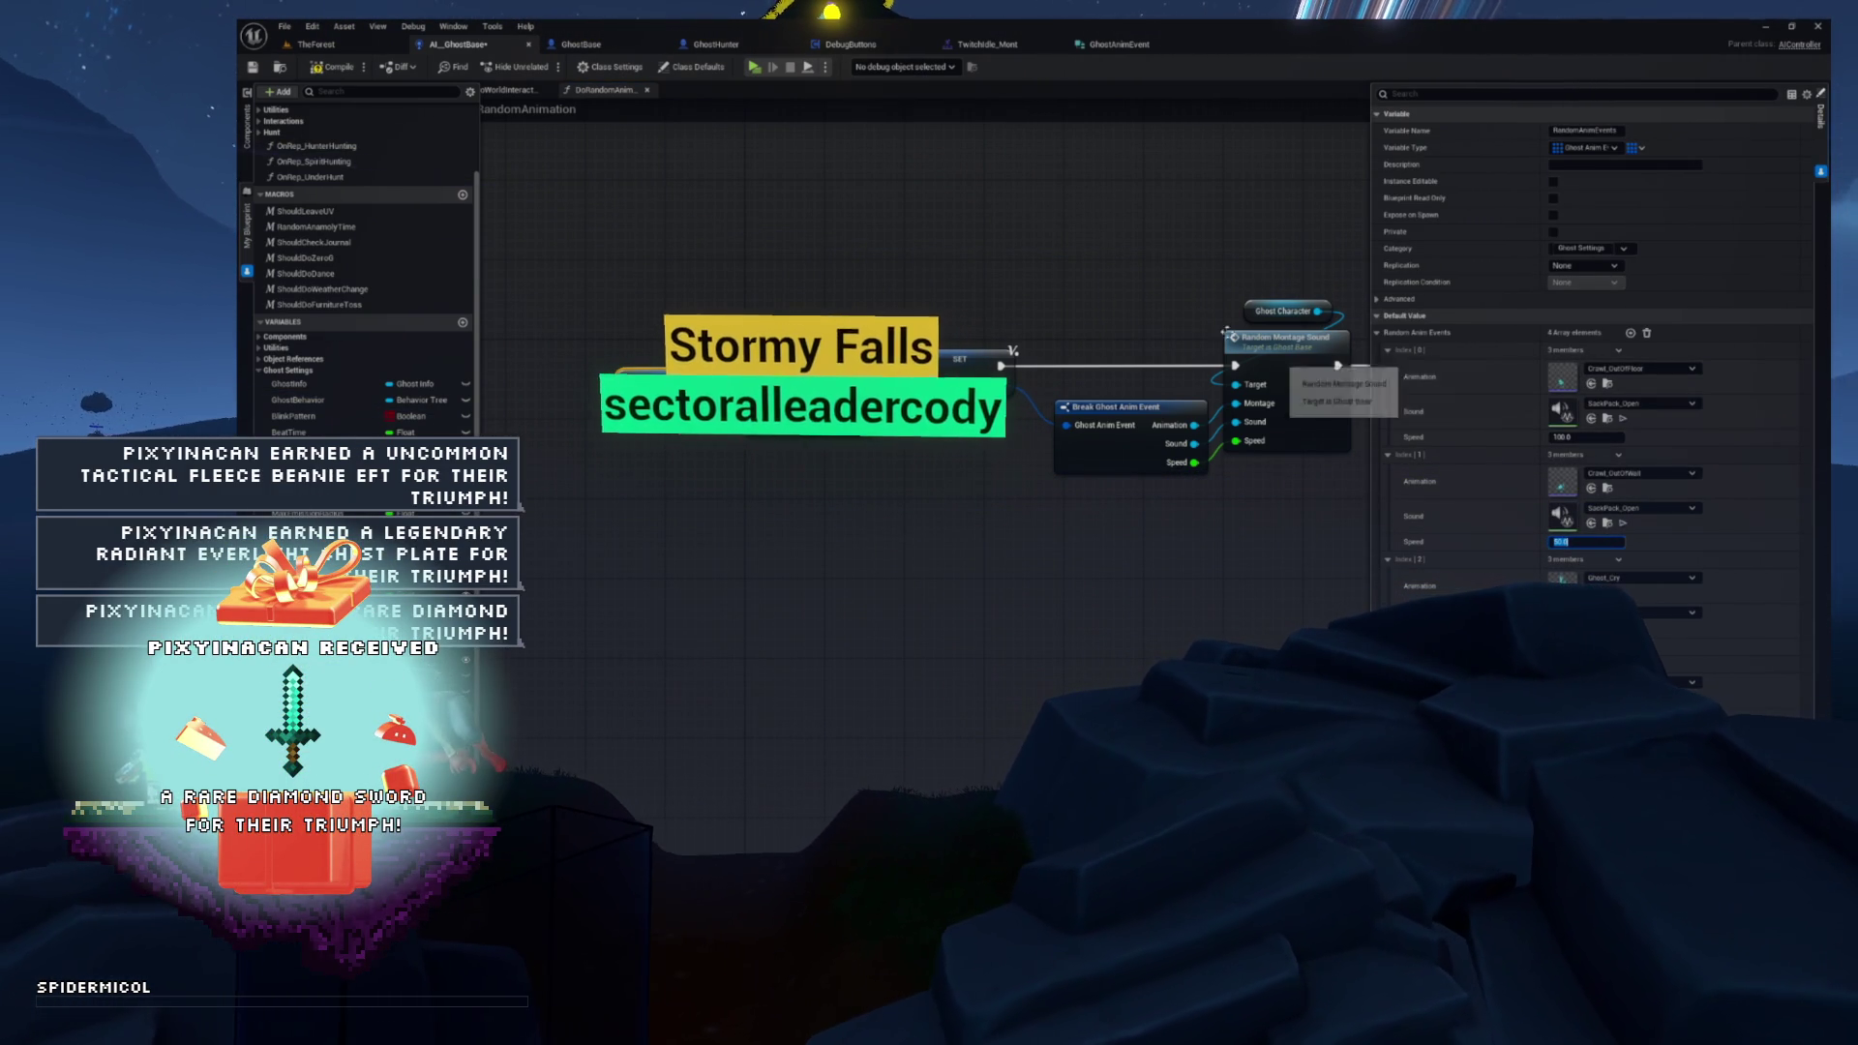
{"action": "key", "text": "Return"}
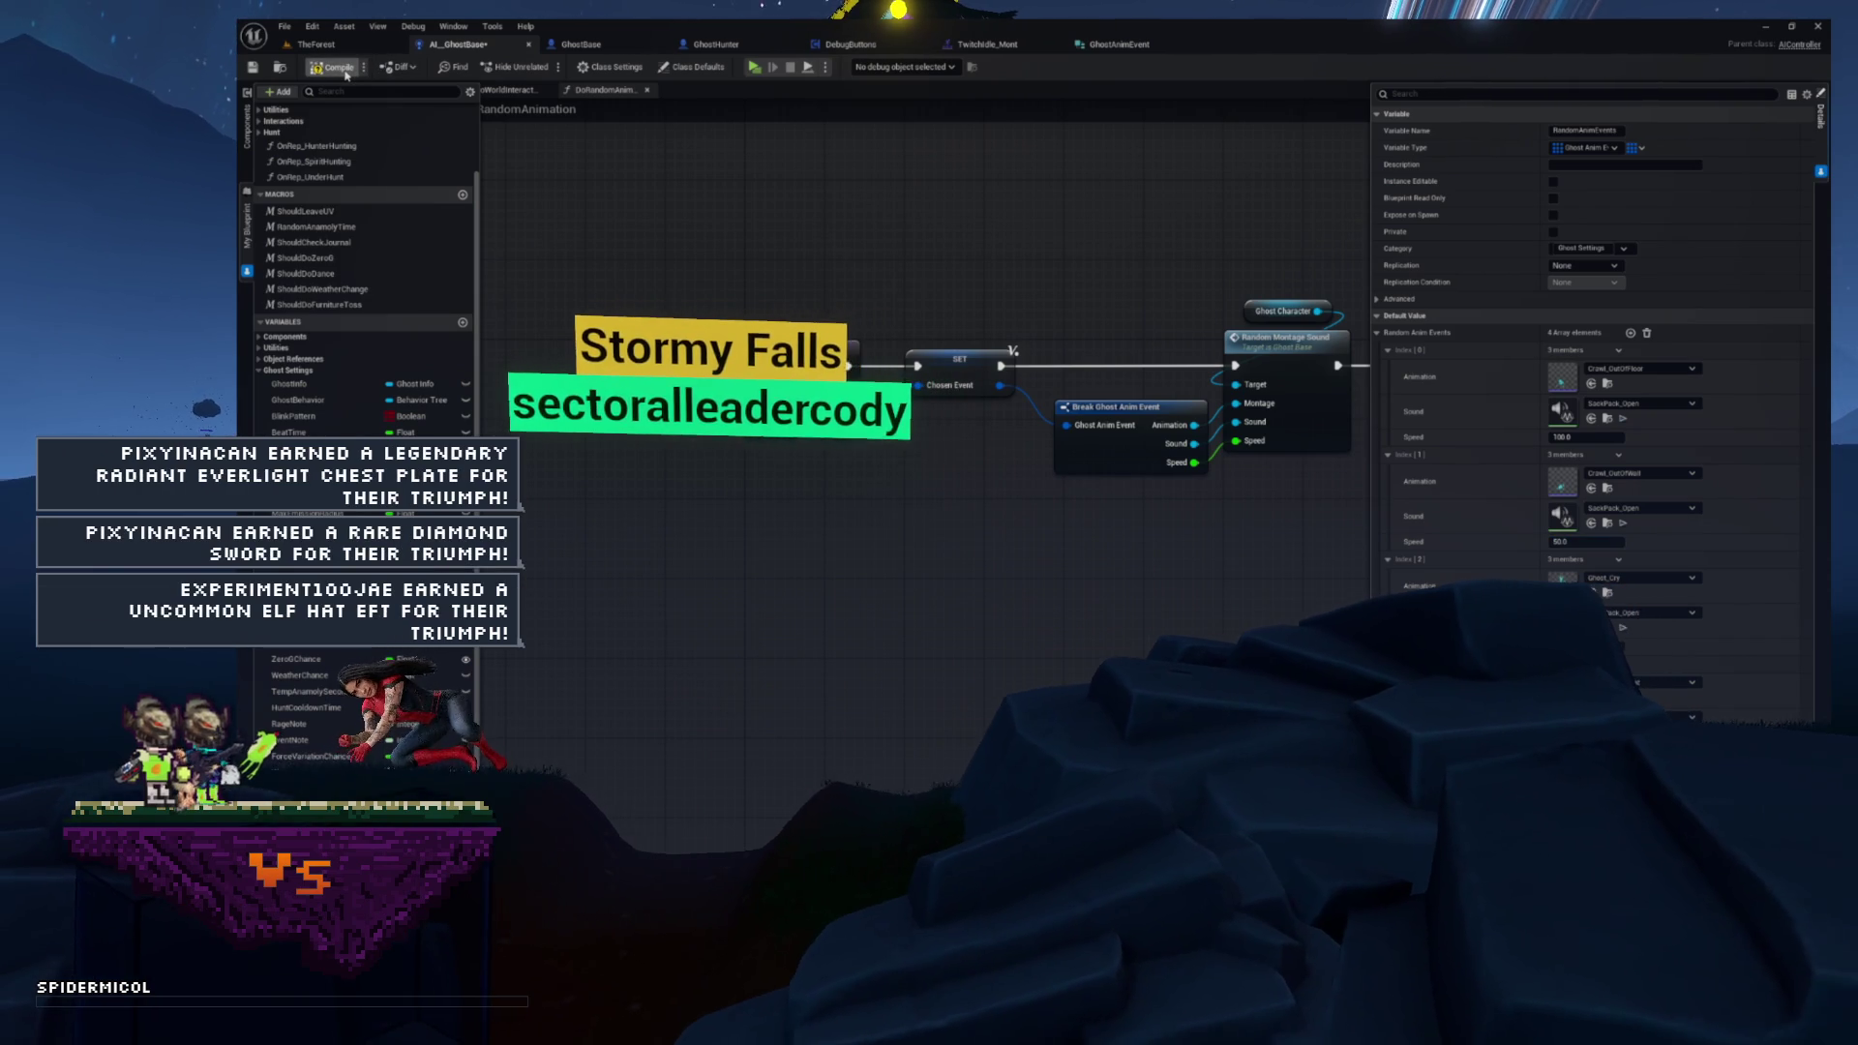
{"action": "left_click", "coordinate": [344, 65]}
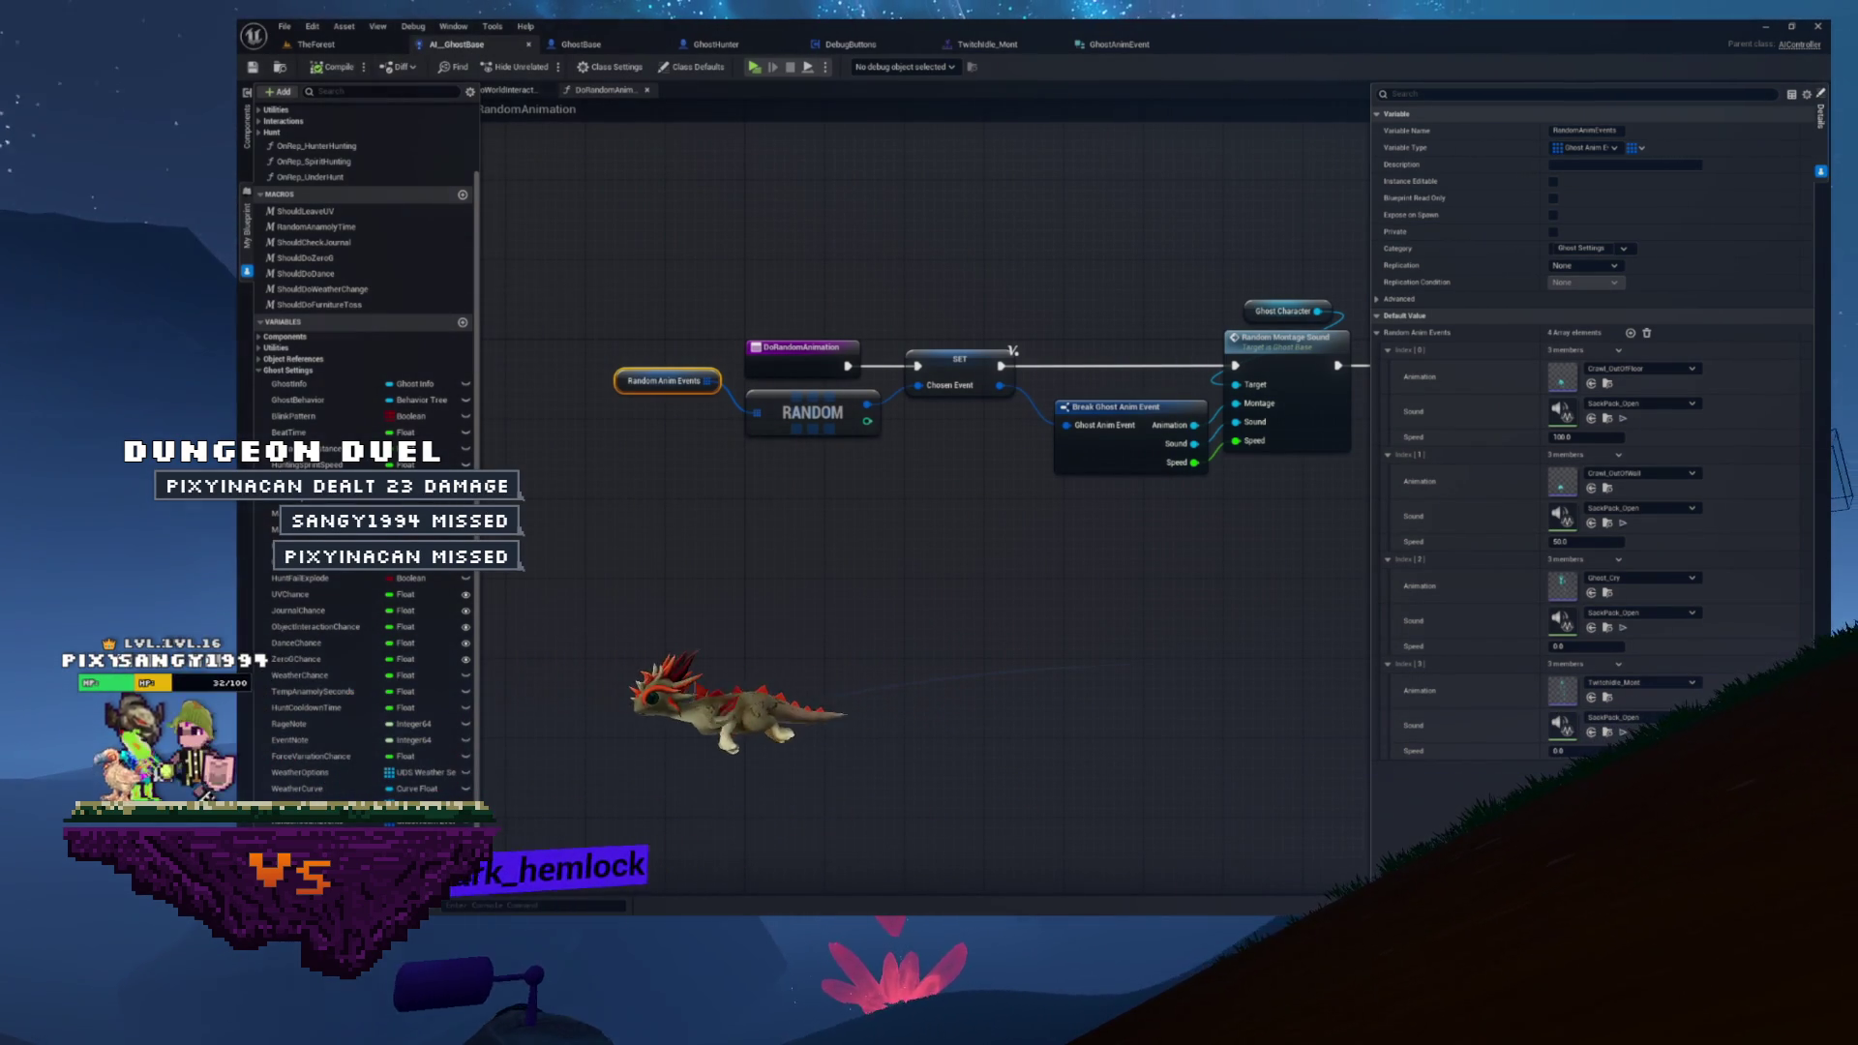
{"action": "left_click_drag", "start_coordinate": [871, 245], "coordinate": [806, 255]}
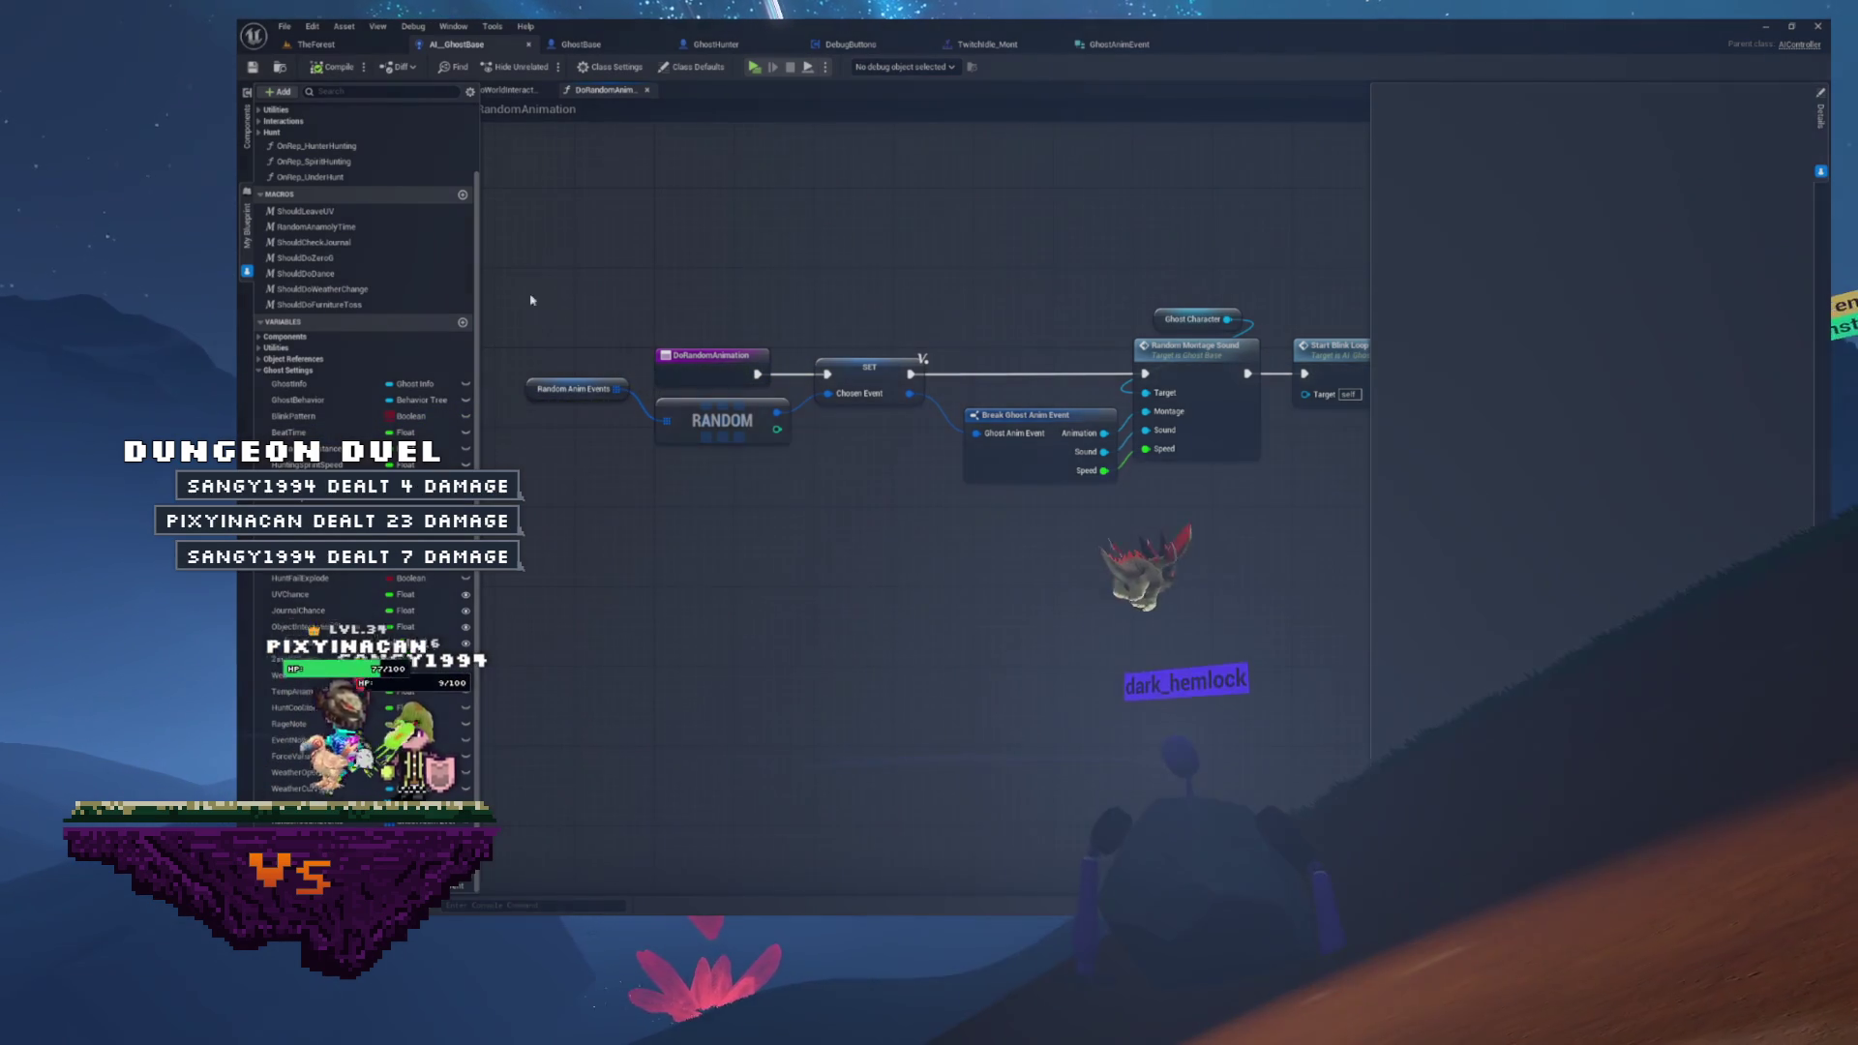
{"action": "mouse_move", "coordinate": [544, 298]}
{"action": "left_mouse_down"}
{"action": "mouse_move", "coordinate": [625, 308]}
{"action": "mouse_move", "coordinate": [534, 314]}
{"action": "left_mouse_up"}
{"action": "mouse_move", "coordinate": [1248, 249]}
{"action": "left_mouse_down"}
{"action": "mouse_move", "coordinate": [655, 518]}
{"action": "mouse_move", "coordinate": [729, 544]}
{"action": "left_mouse_up"}
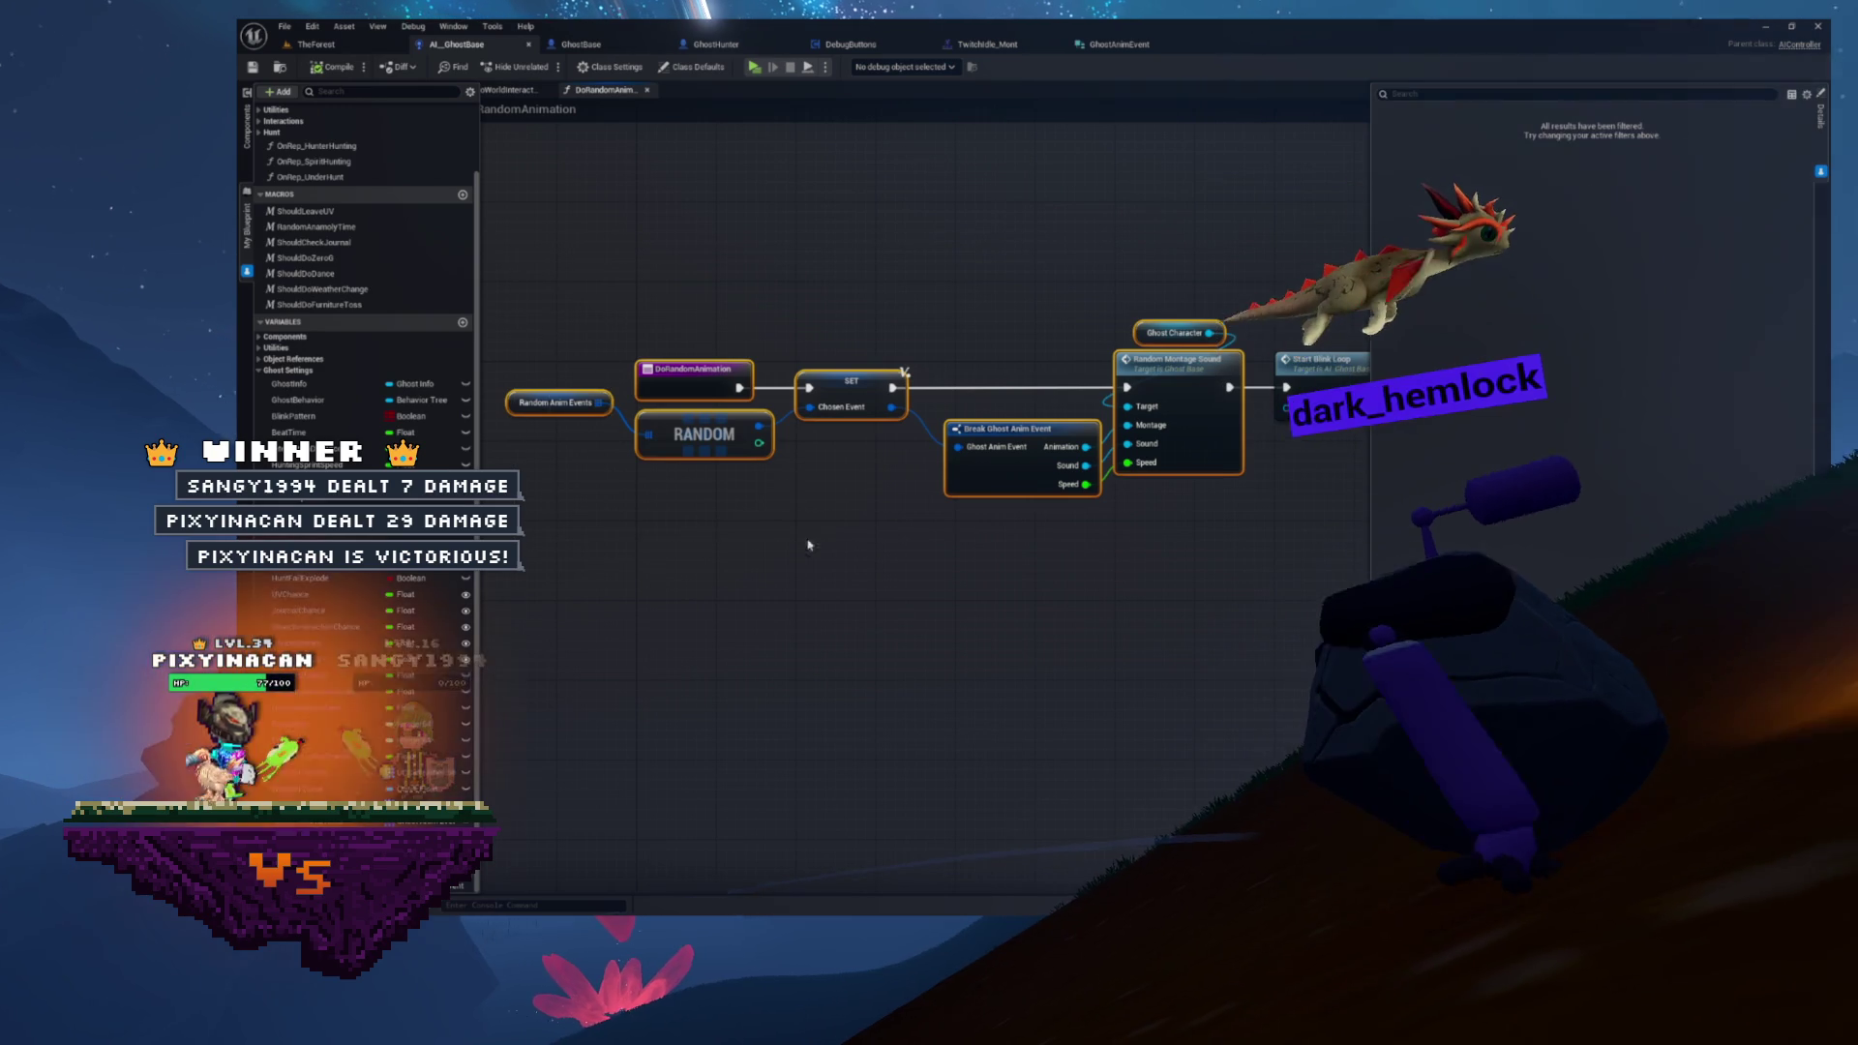
{"action": "left_click", "coordinate": [1178, 622]}
{"action": "left_click_drag", "start_coordinate": [1178, 622], "coordinate": [1052, 612]}
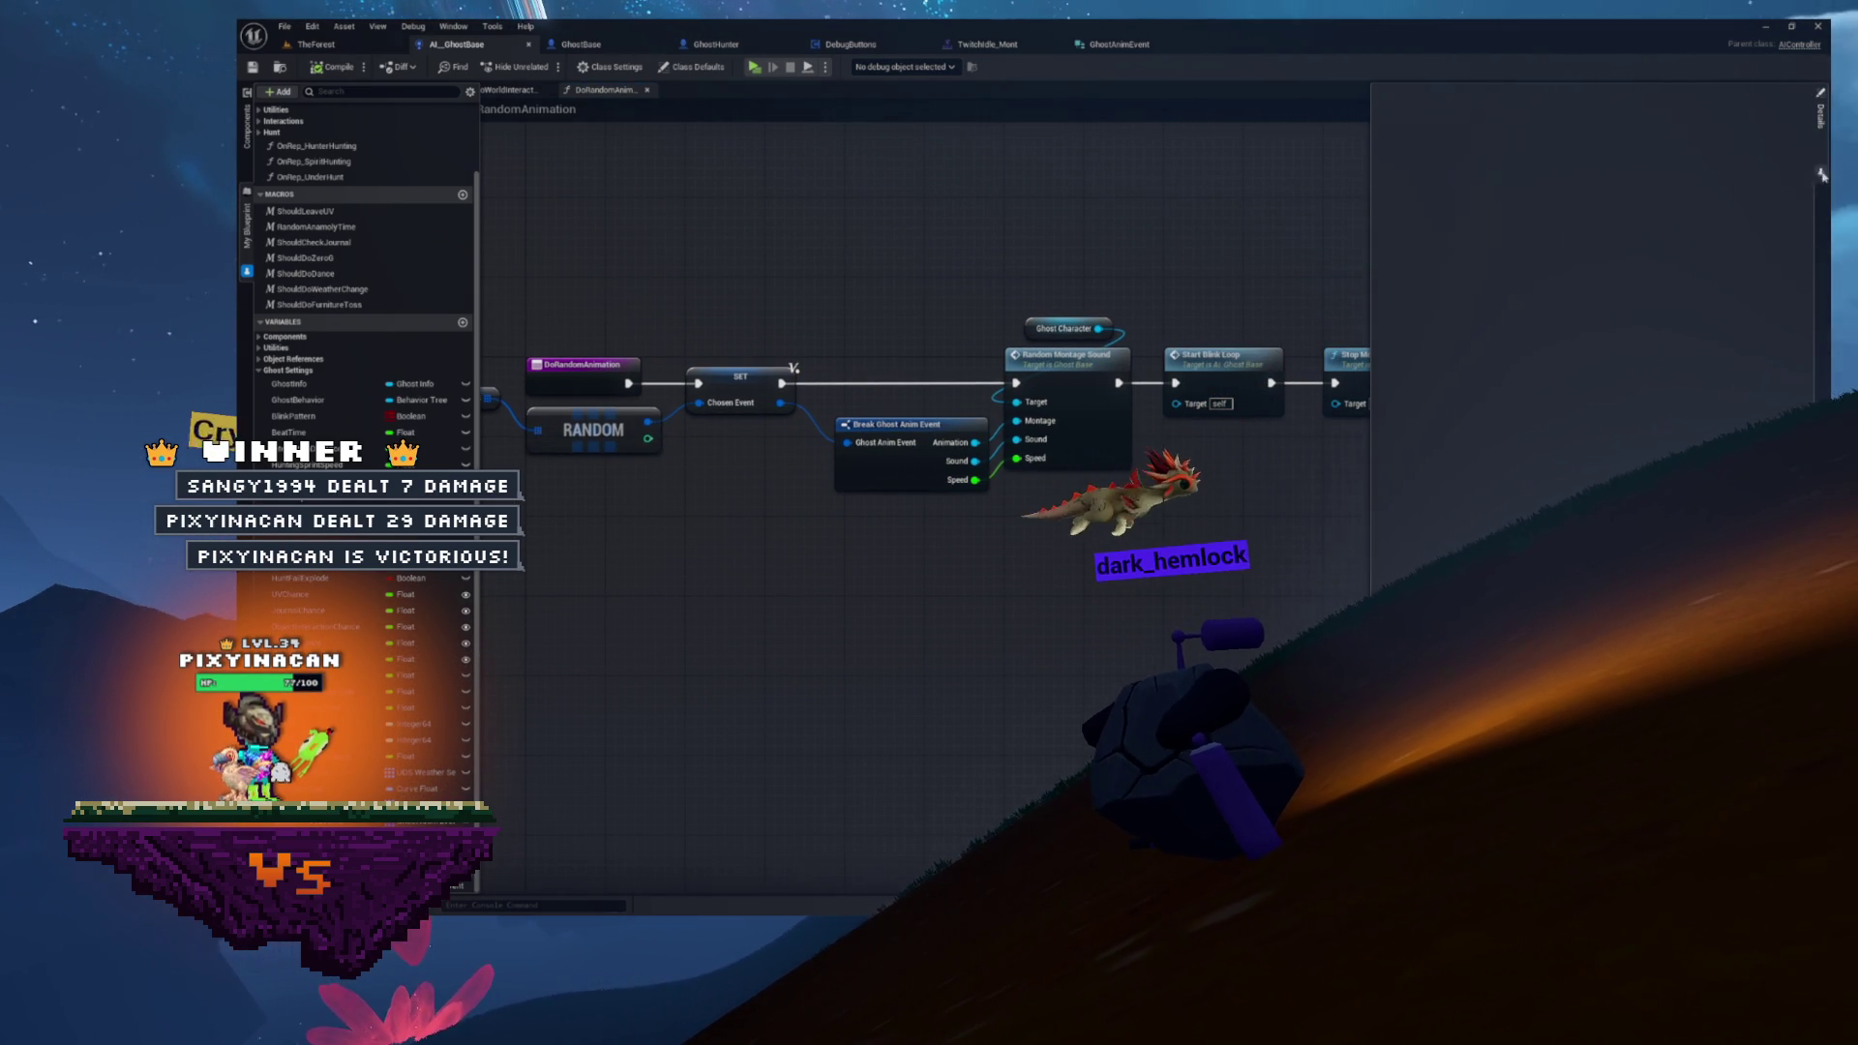
{"action": "left_click_drag", "start_coordinate": [533, 326], "coordinate": [664, 357]}
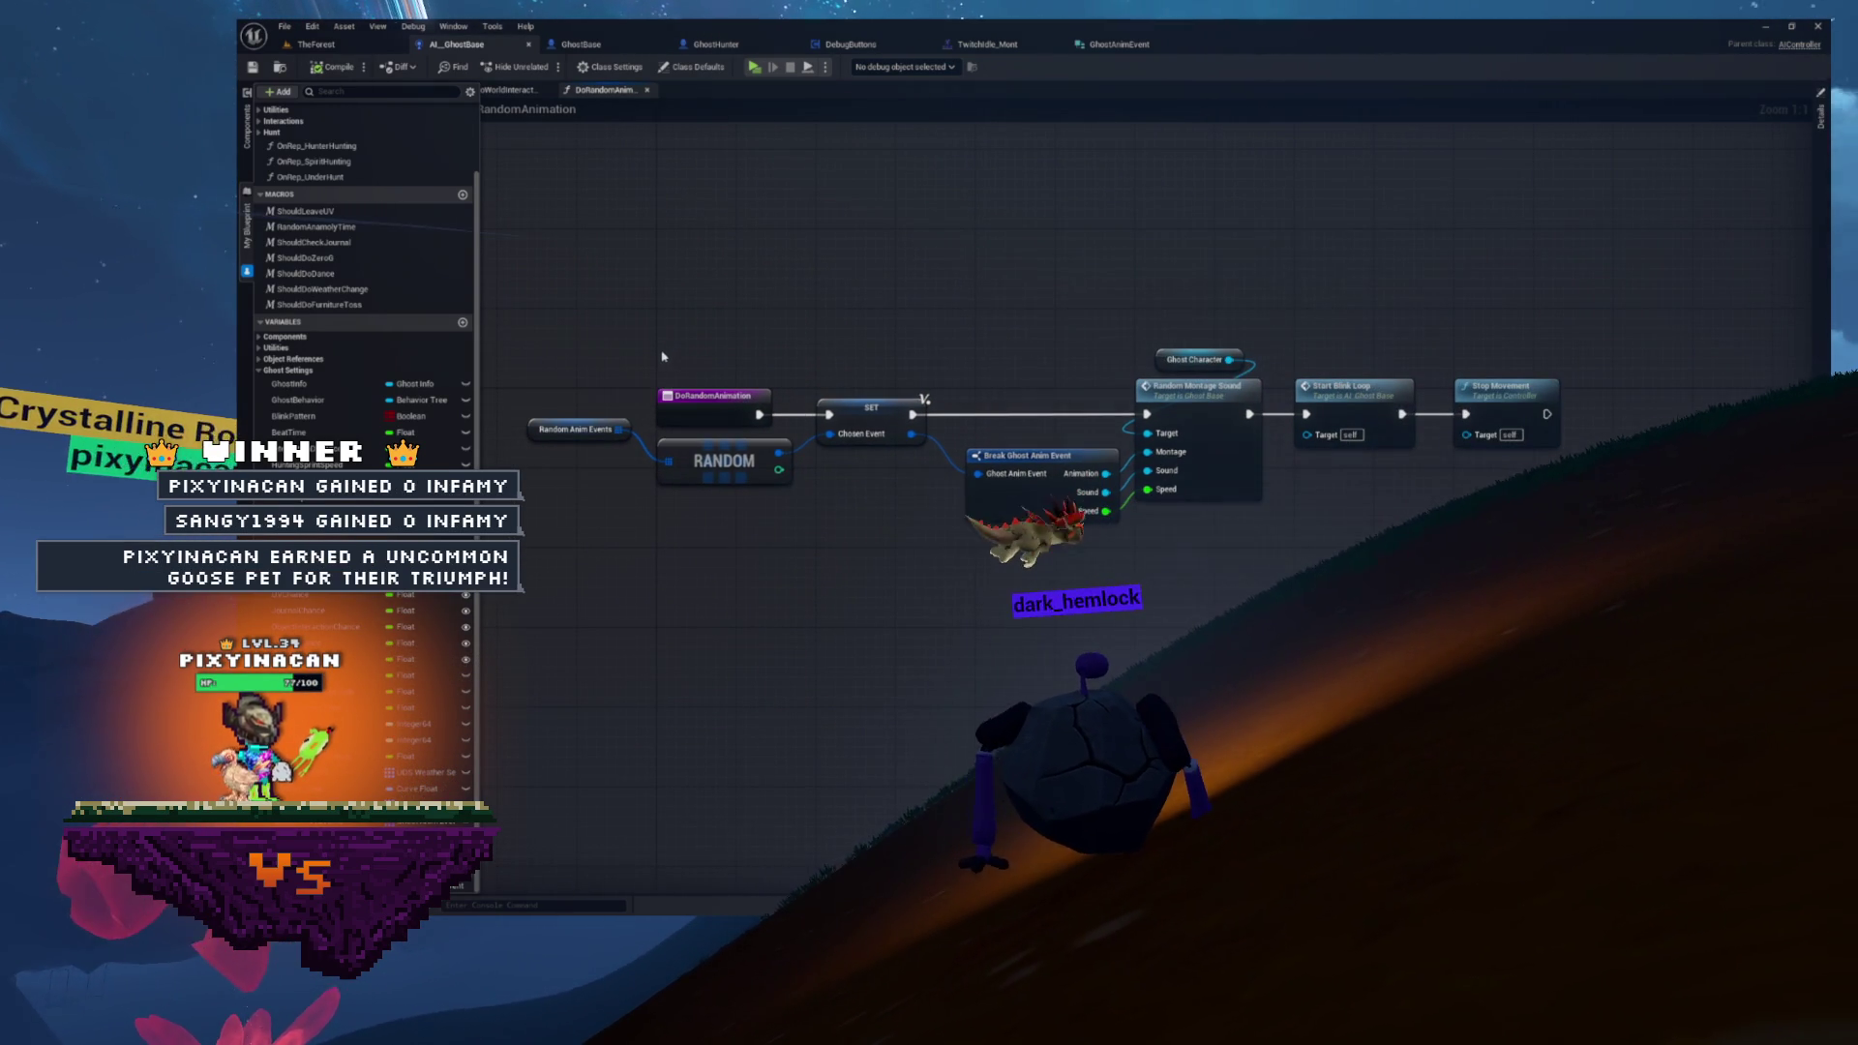
{"action": "left_click", "coordinate": [578, 429]}
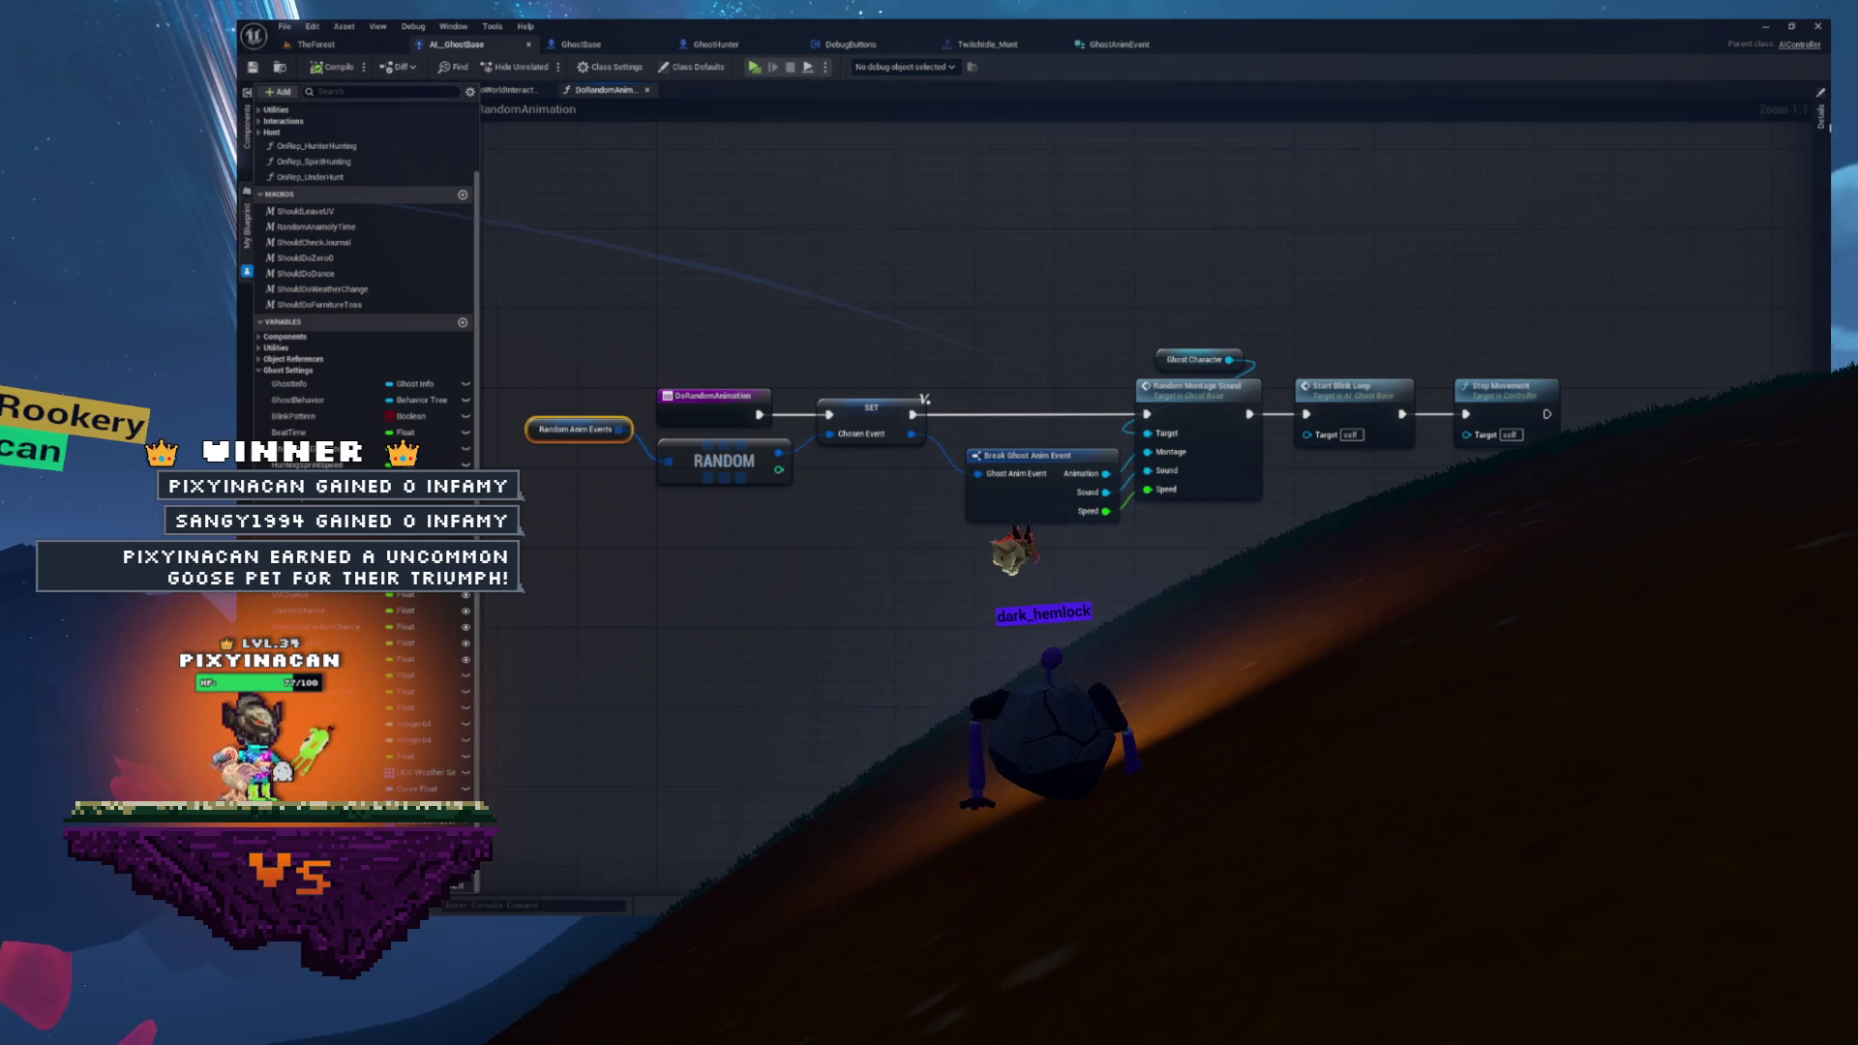
{"action": "left_click", "coordinate": [1821, 118]}
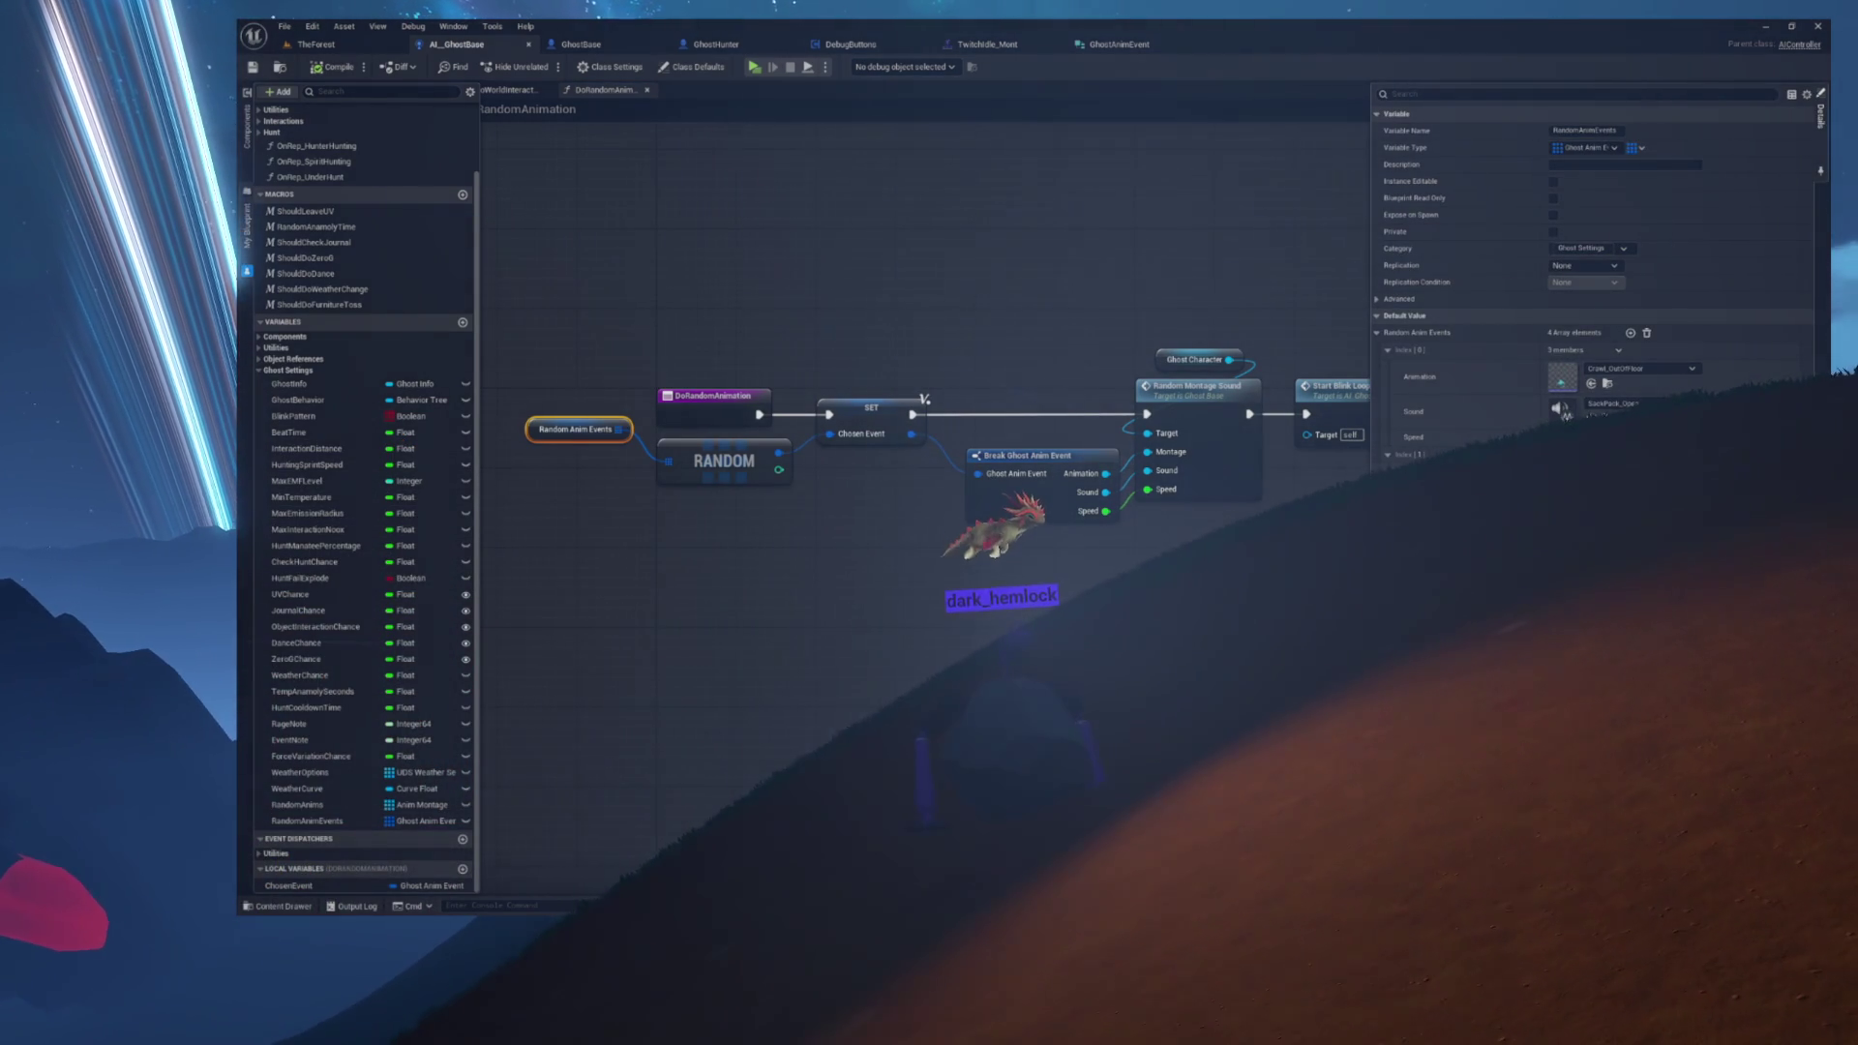